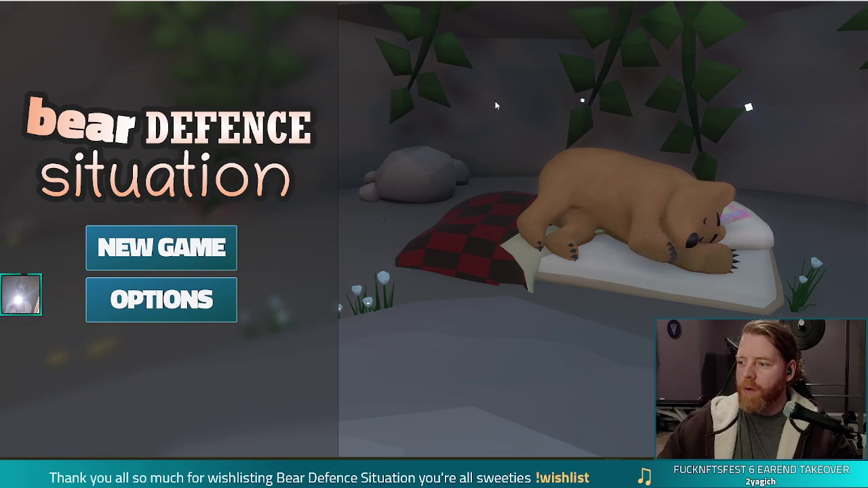
- Start a new game, open the cauldron's spell panel and start its help tutorial
click(196, 244)
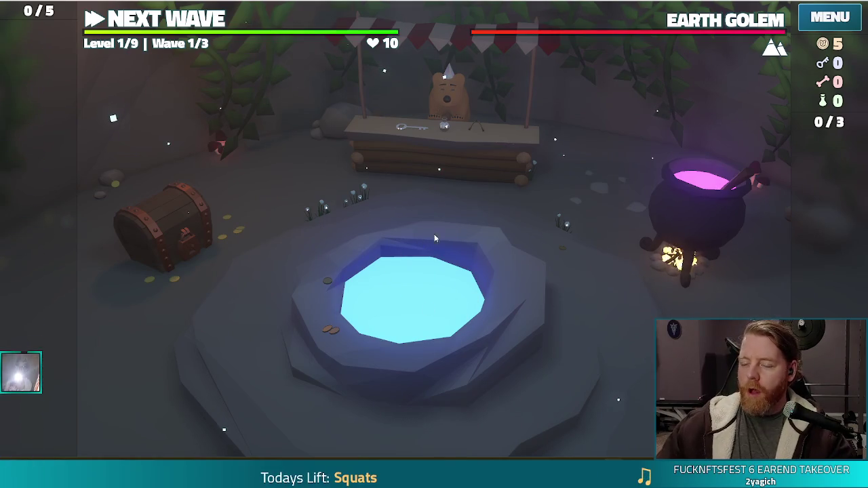
click(683, 213)
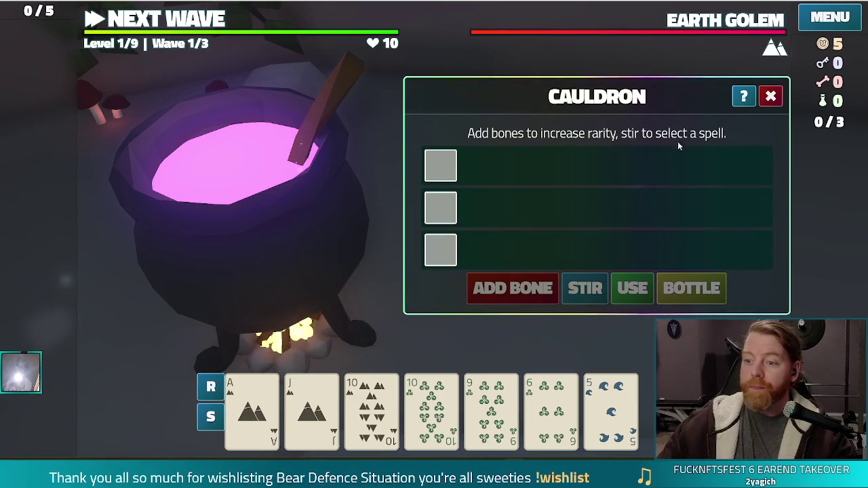
click(743, 96)
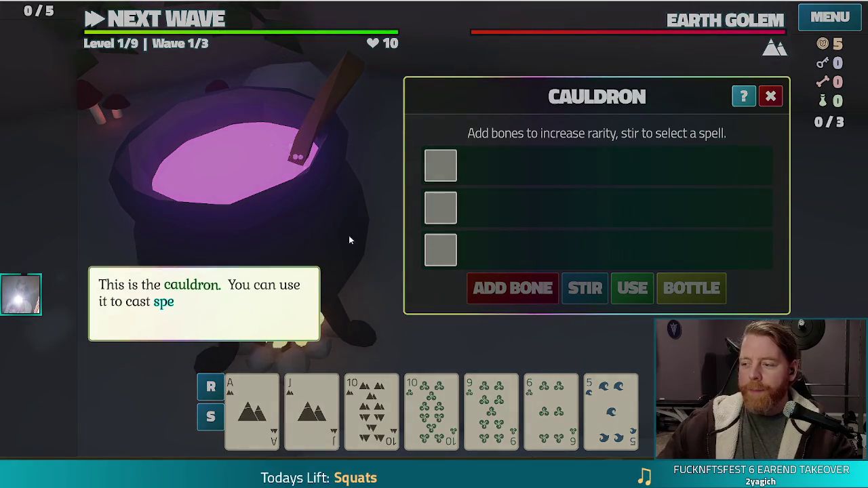
- Advance through the three cauldron tutorial messages, dismiss the tip, and close the Cauldron panel
click(363, 277)
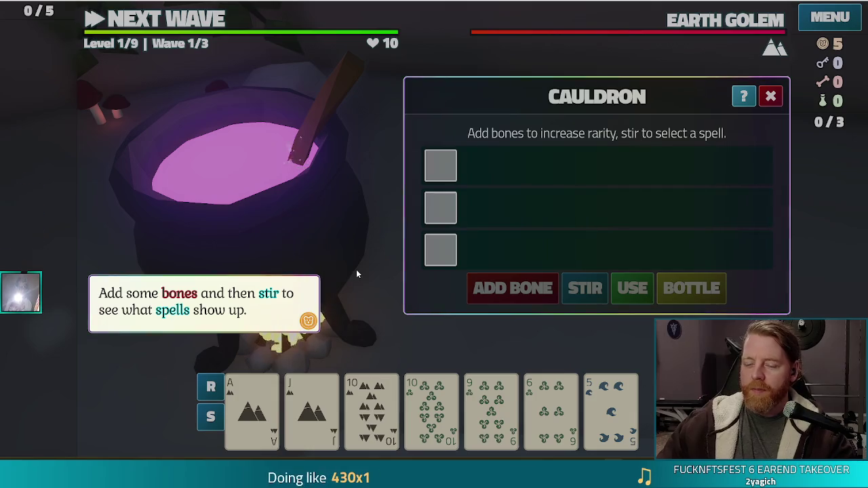
click(356, 270)
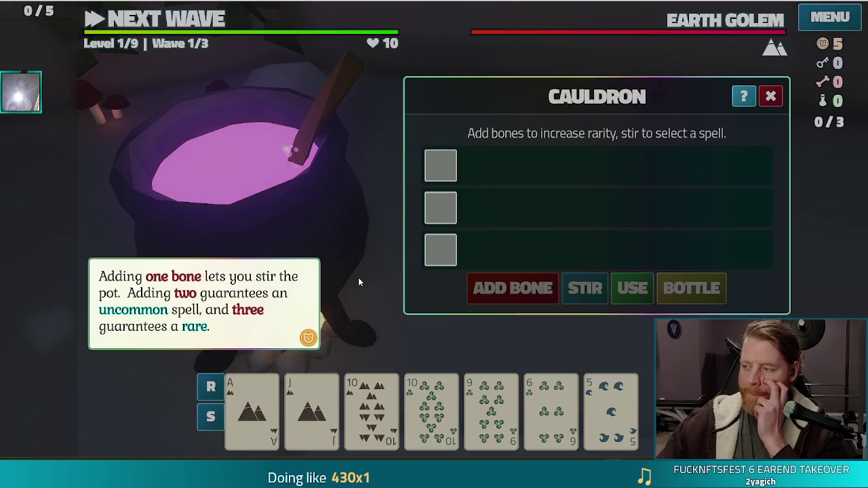
click(358, 278)
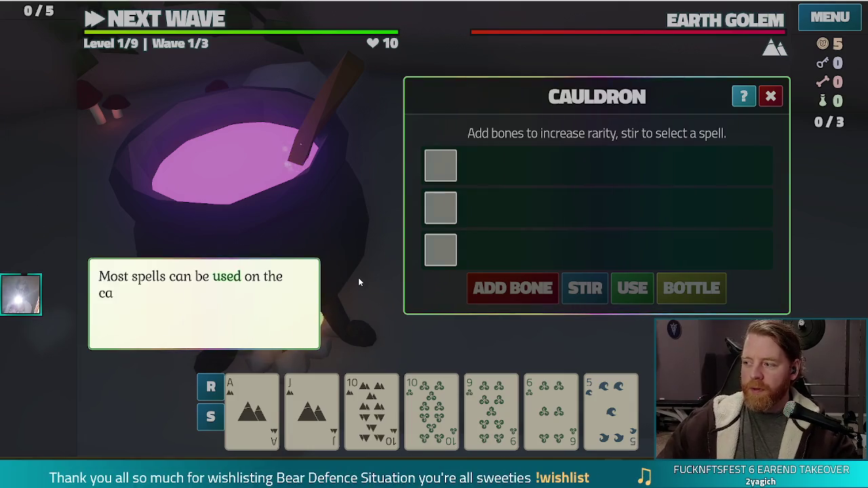
click(339, 247)
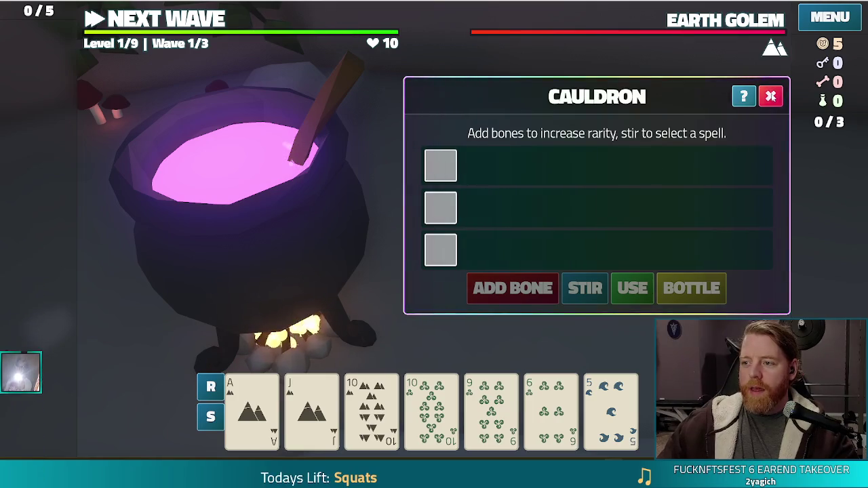
click(771, 96)
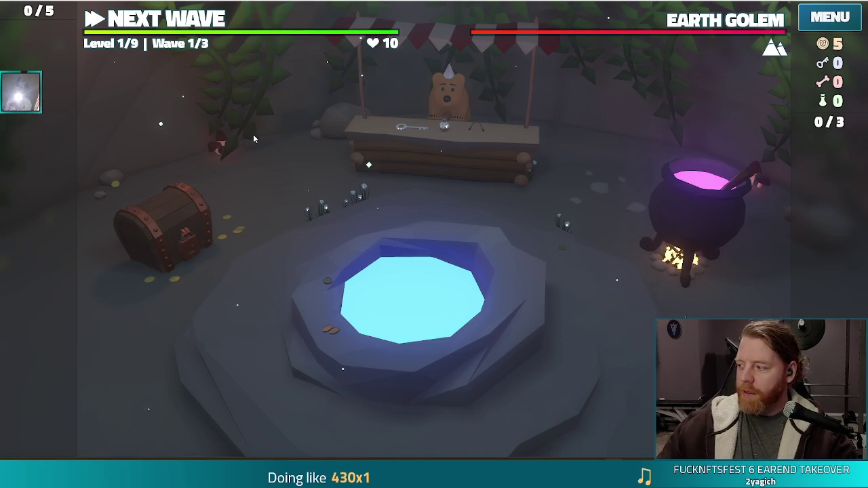
- Run the 'upgrade' console command to show the Ballista Tower Level 1 panel, trying the Damage row
key(grave)
text(upgrade)
key(Return)
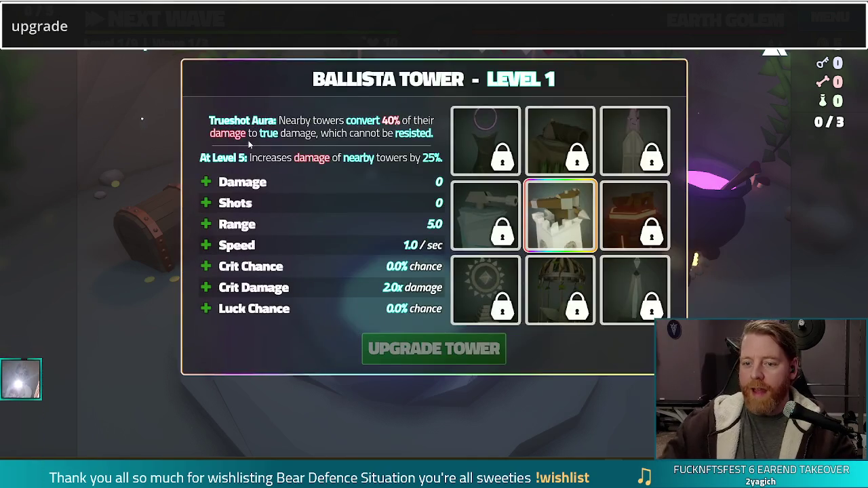
click(281, 184)
click(290, 182)
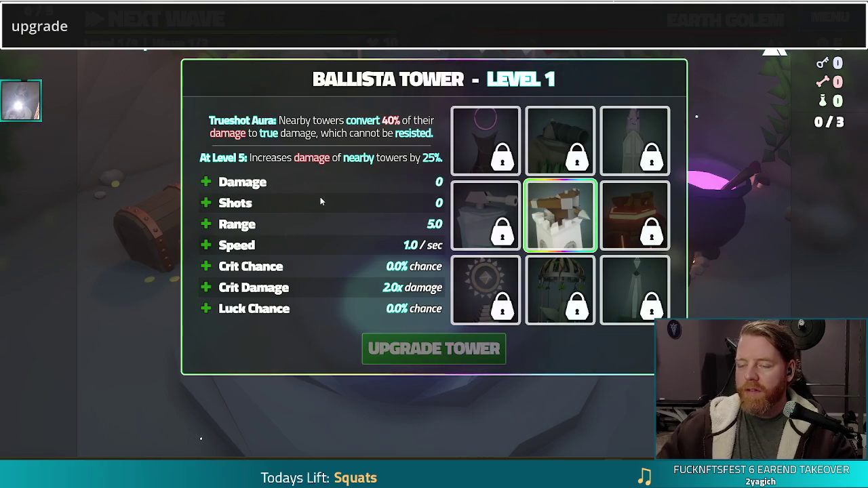
key(Escape)
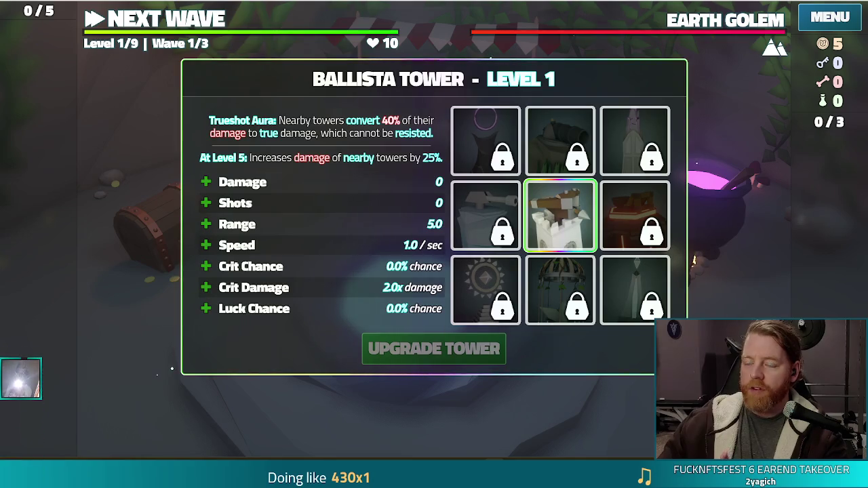
mouse_move(558, 126)
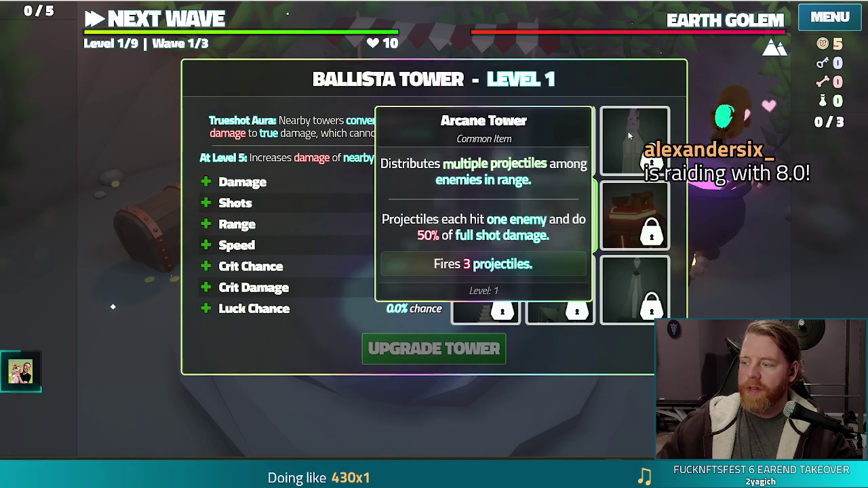
mouse_move(645, 199)
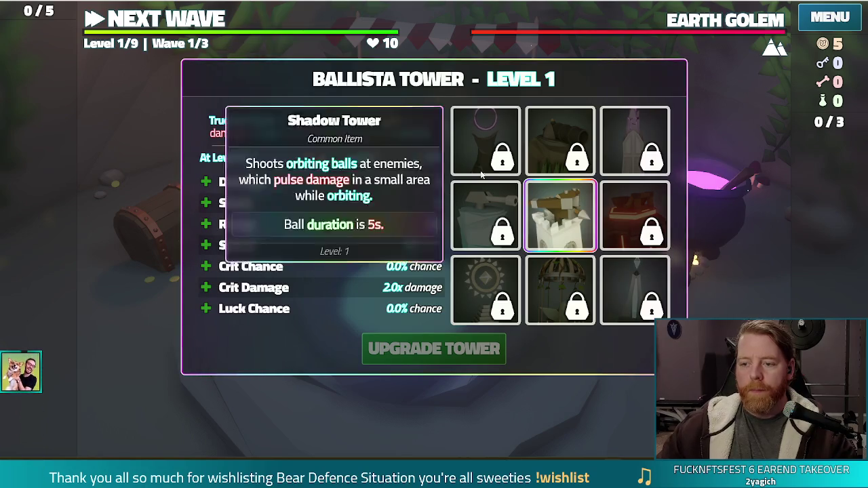
key(h)
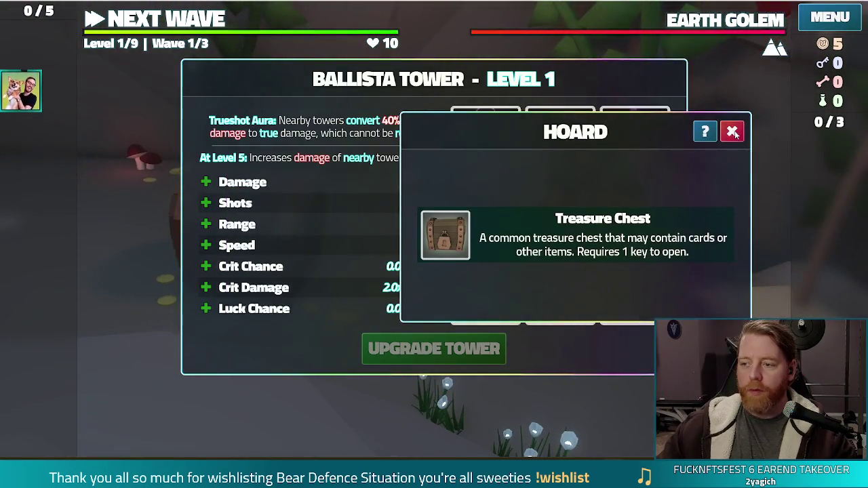
- Close the hoard window, pick Shots, then reopen the Cauldron panel and show its help tip
click(732, 131)
click(277, 204)
click(456, 362)
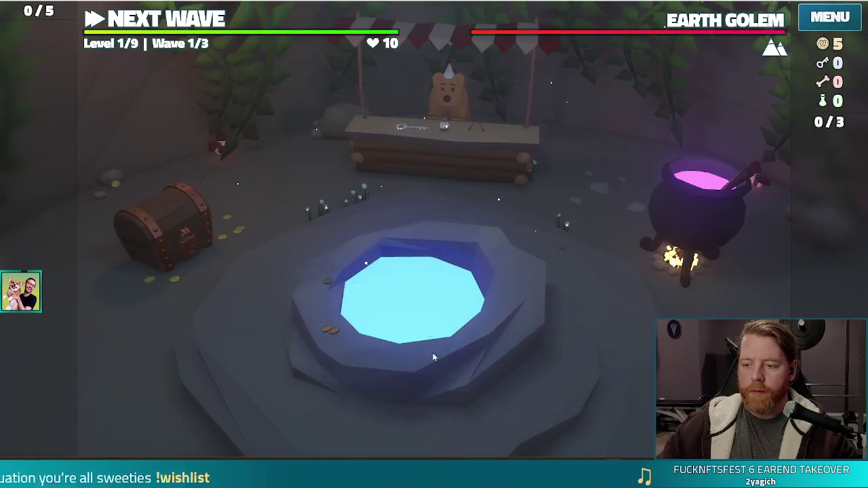
click(738, 225)
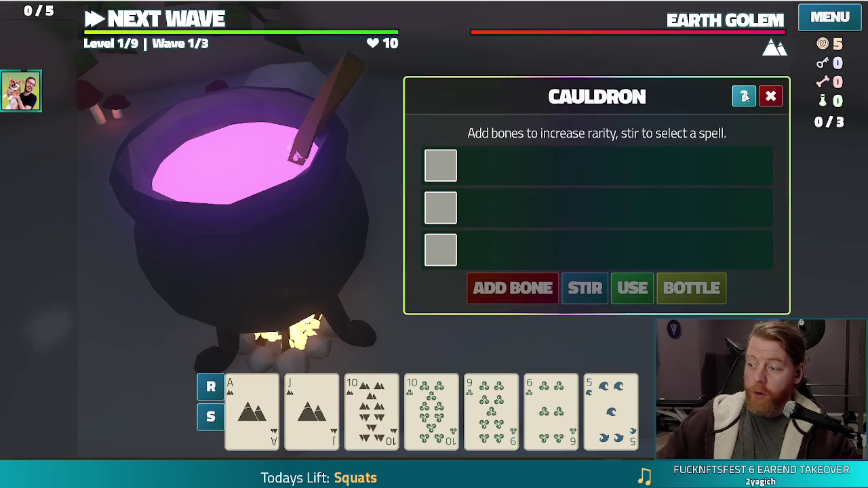
click(744, 96)
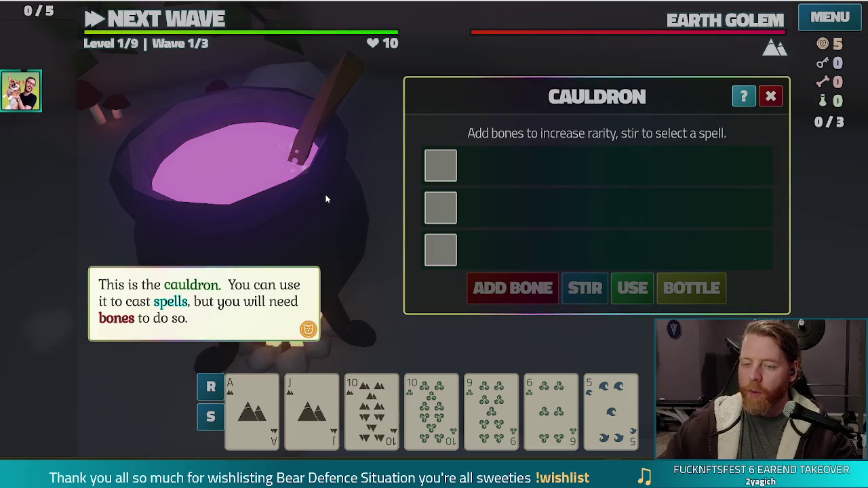
- Advance the cauldron tutorial to the tip about bones, stirring and spell rarity
click(360, 213)
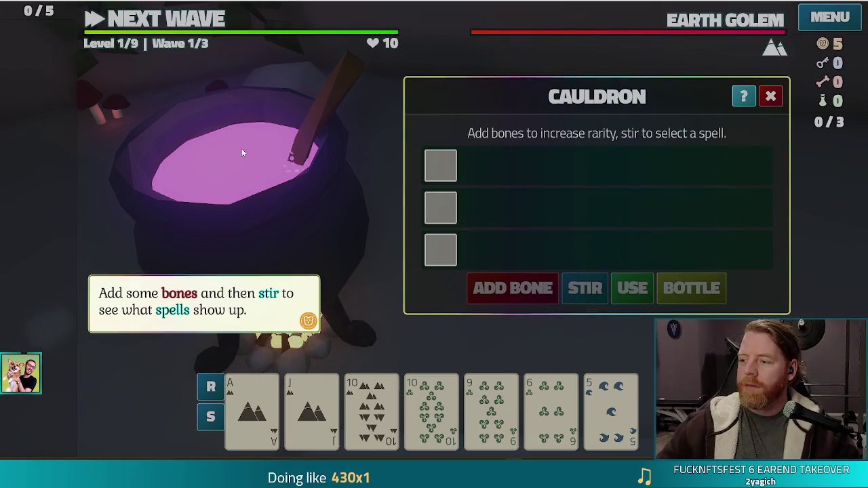
click(264, 195)
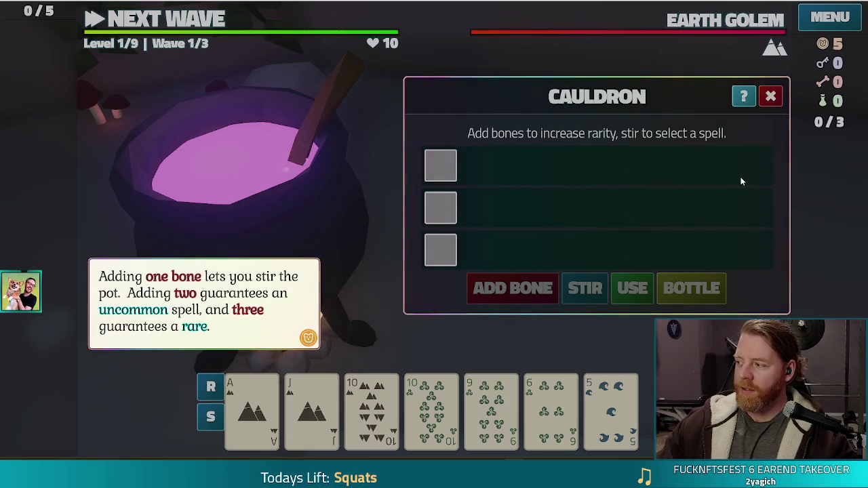
- Dismiss the last cauldron tutorial hints and switch the game out of fullscreen with F11
click(349, 133)
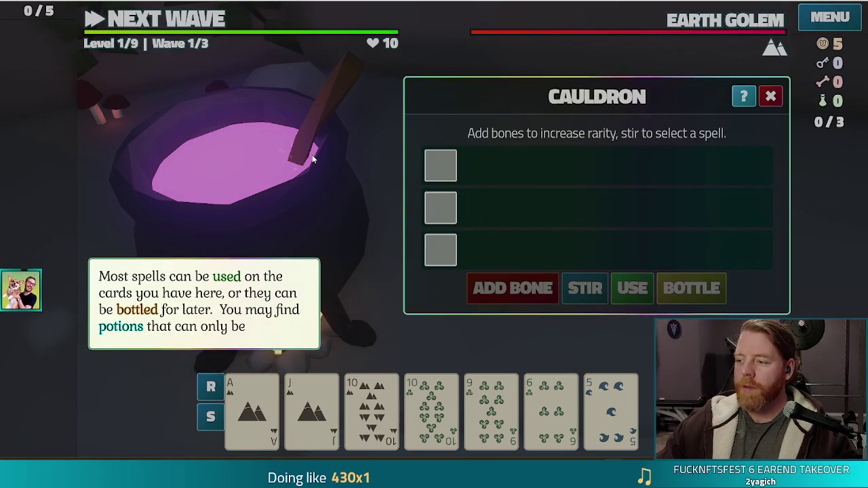
click(245, 205)
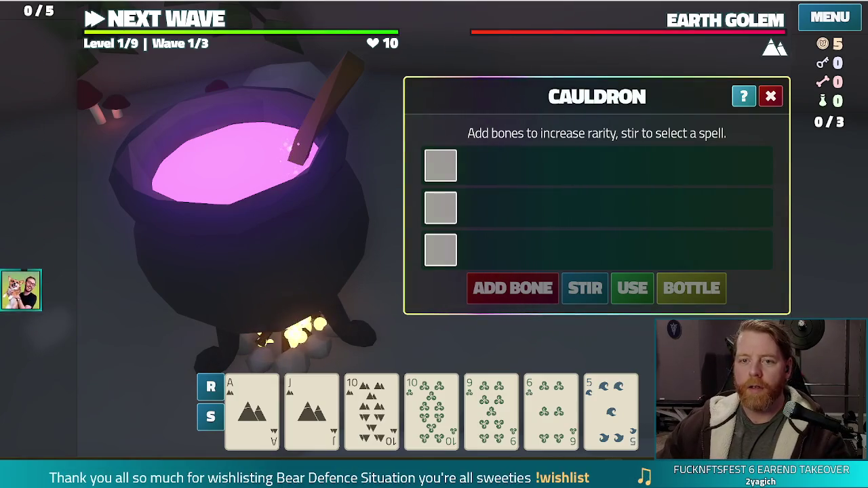
key(F11)
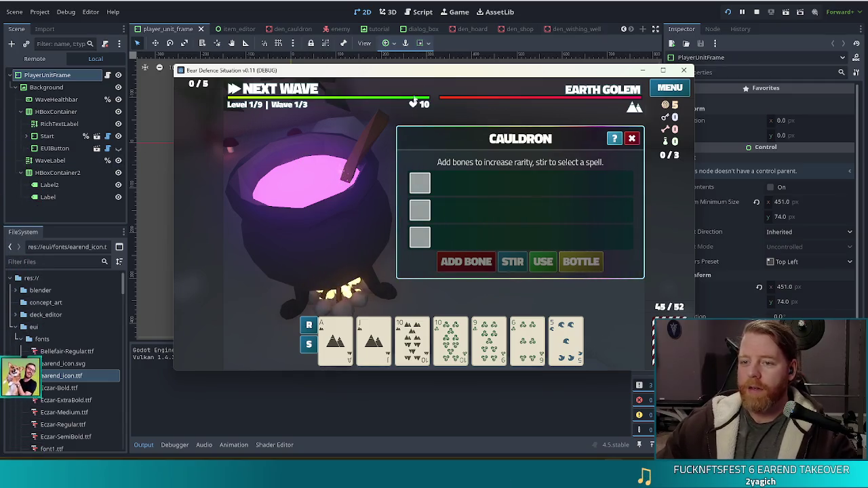
mouse_move(506, 74)
mouse_down()
mouse_move(462, 68)
mouse_move(472, 71)
mouse_up()
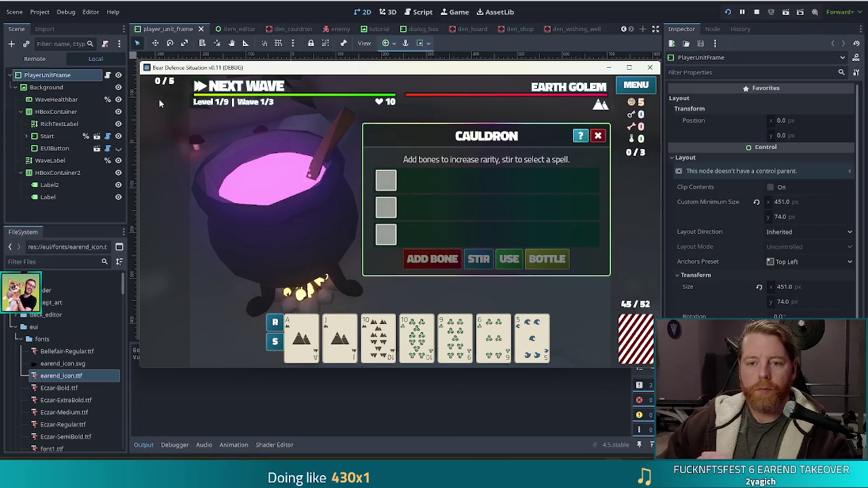
click(649, 68)
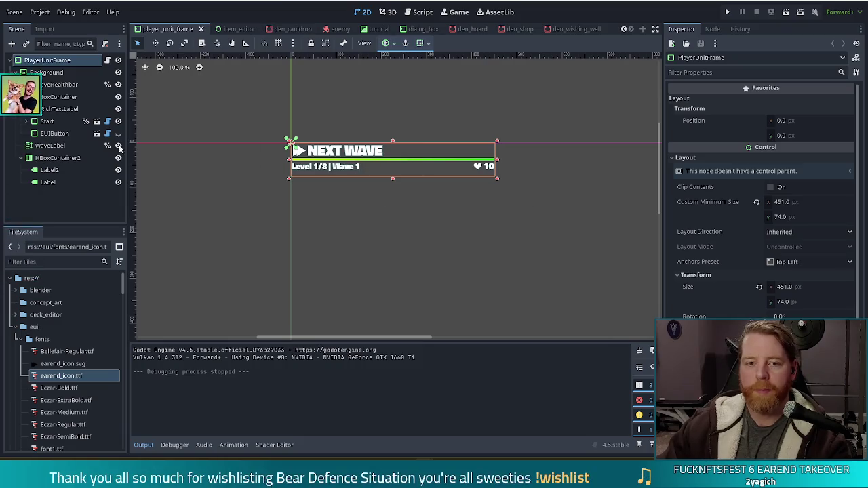
- Rename the Label2 icon node to Icon, then to LivesIcon
click(49, 183)
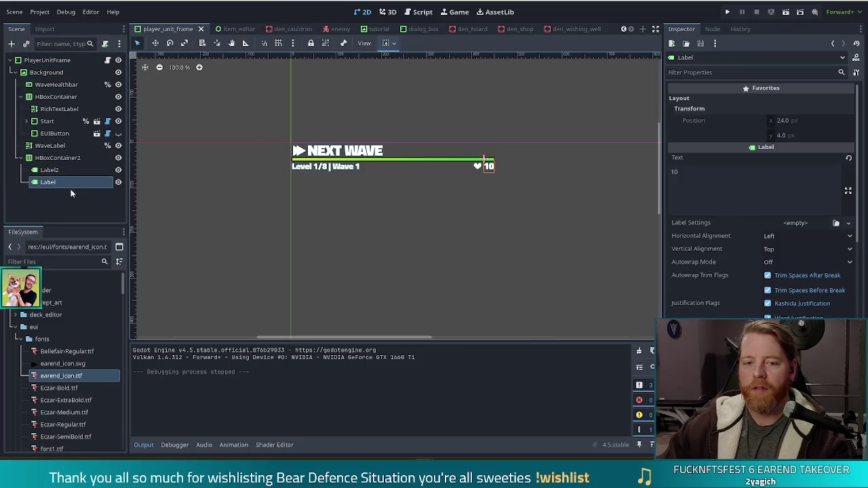
click(49, 170)
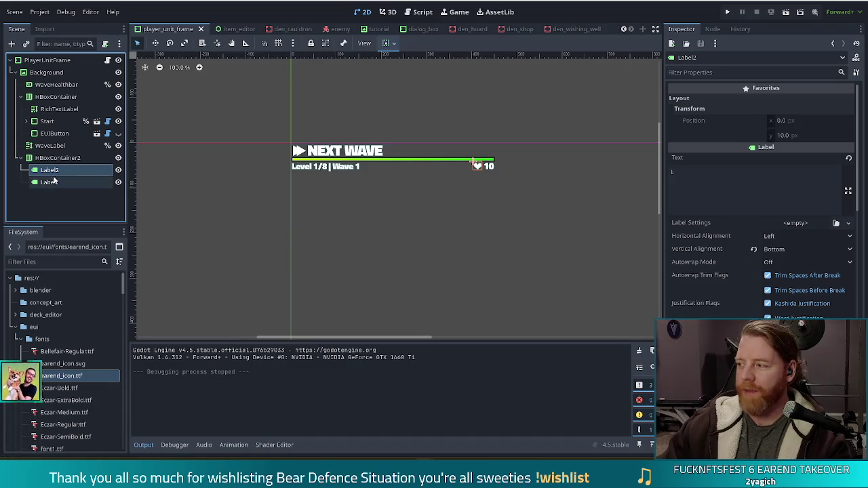
key(F2)
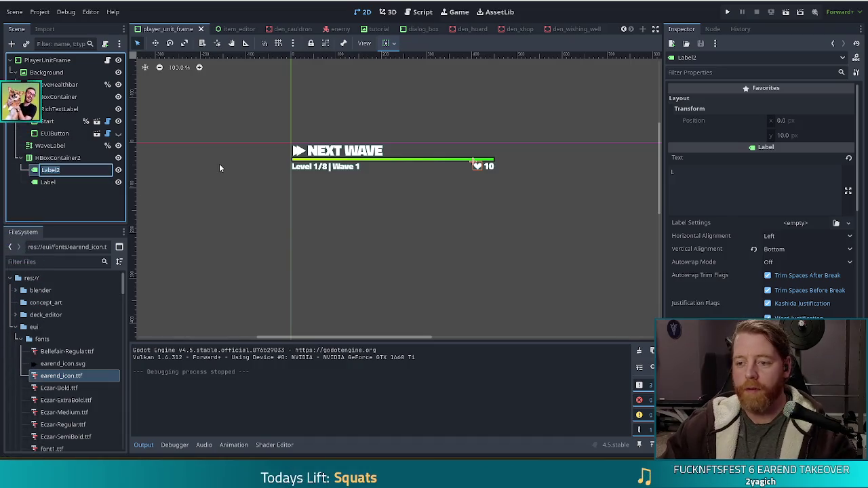
text(Icon)
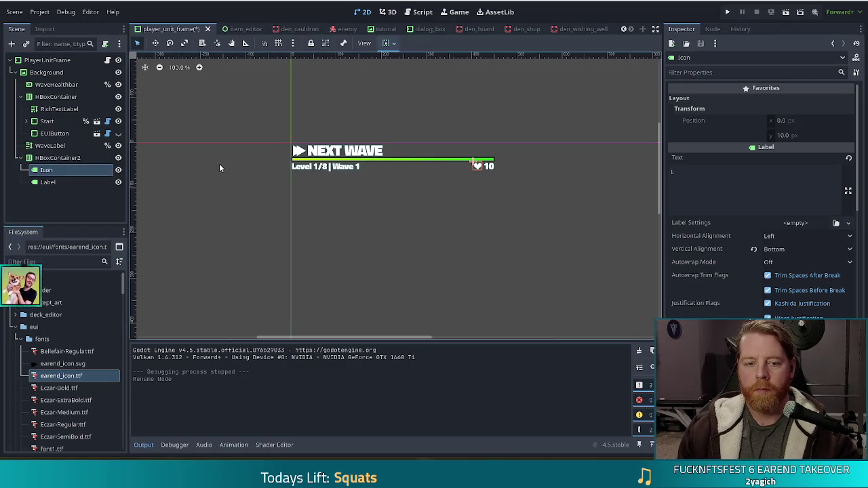
key(Return)
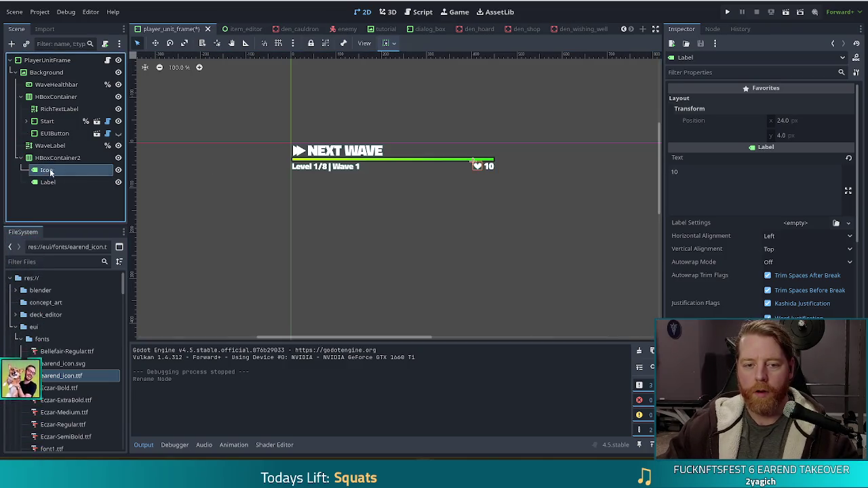
click(105, 171)
key(F2)
text(L)
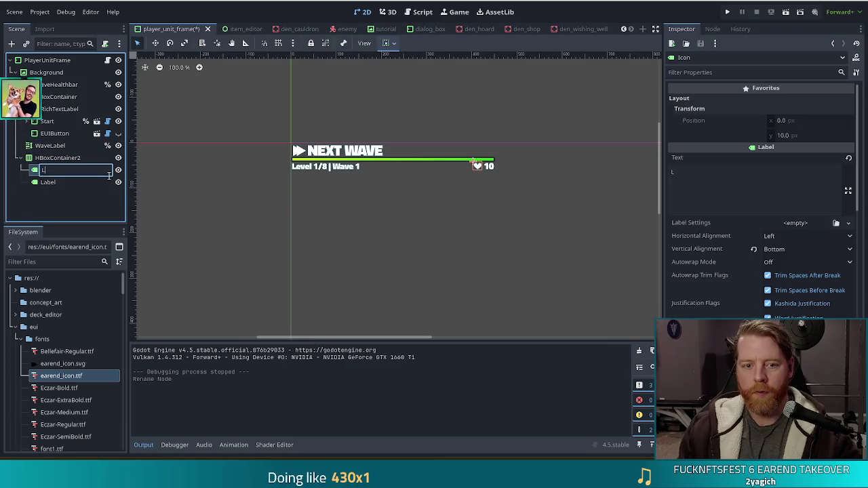
text(ivesIcon)
key(Return)
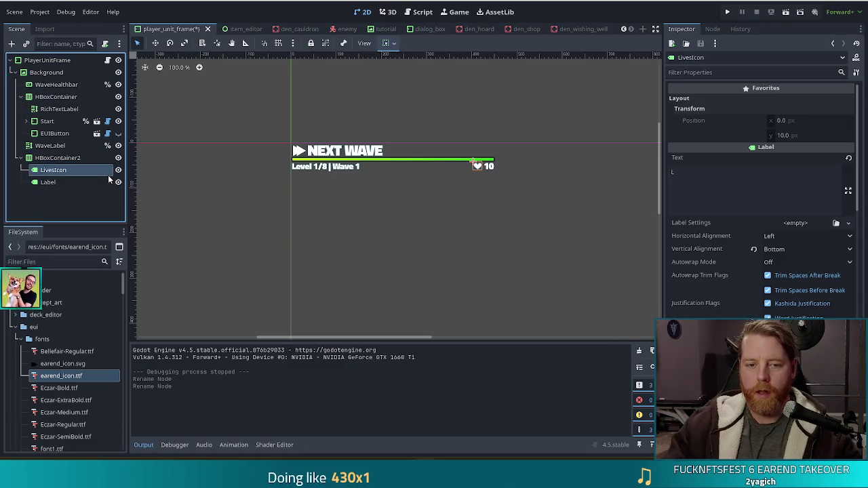
- Rename the Label number node to LivesText
key(Down)
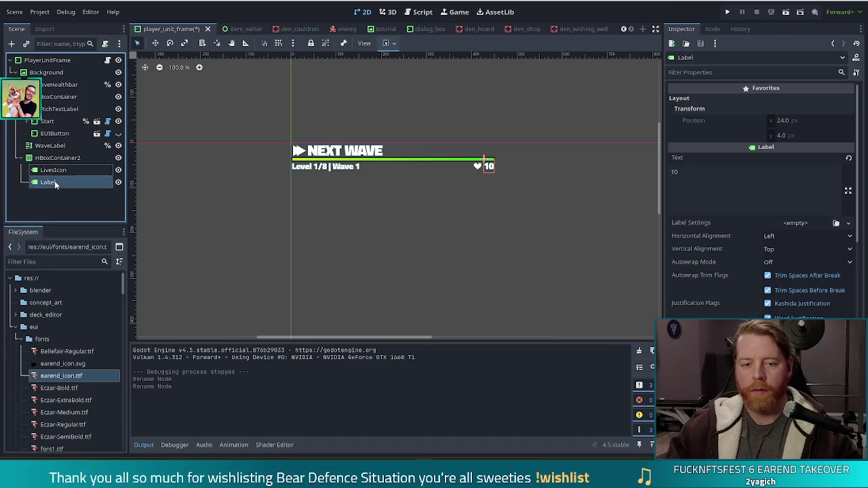
double_click(54, 180)
text(LivesText)
key(Return)
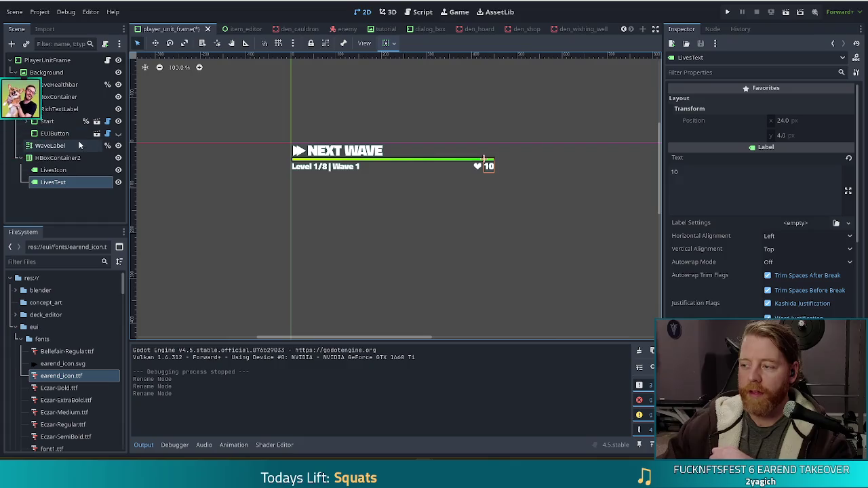
click(52, 171)
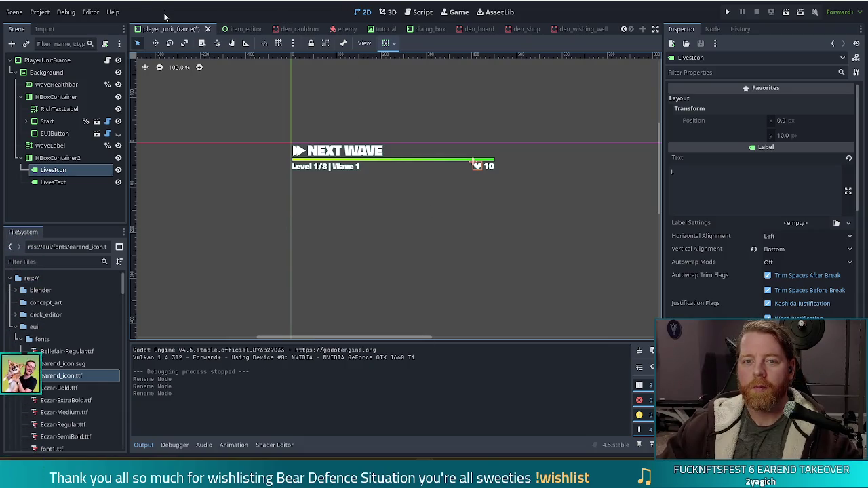
- Save the player_unit_frame scene with Ctrl+S
key(ctrl+s)
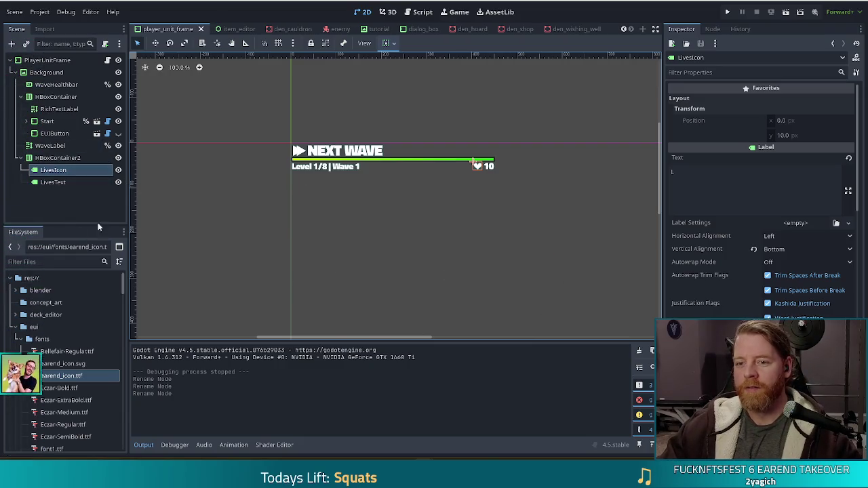
- Mark LivesIcon and LivesText together with Access as Unique Name
ctrl+click(54, 182)
right_click(60, 181)
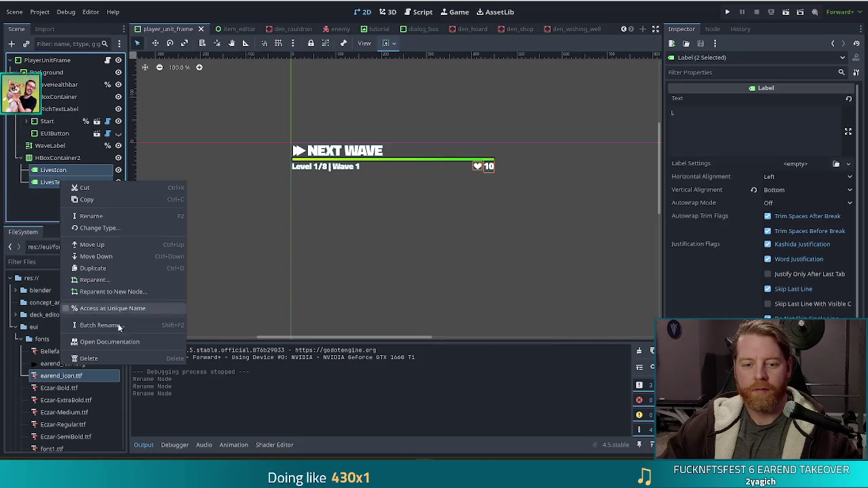
click(102, 308)
click(81, 196)
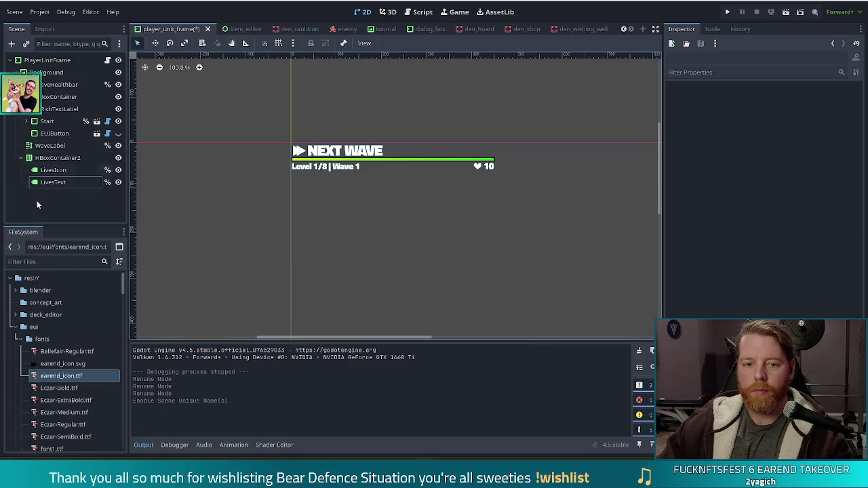
click(60, 157)
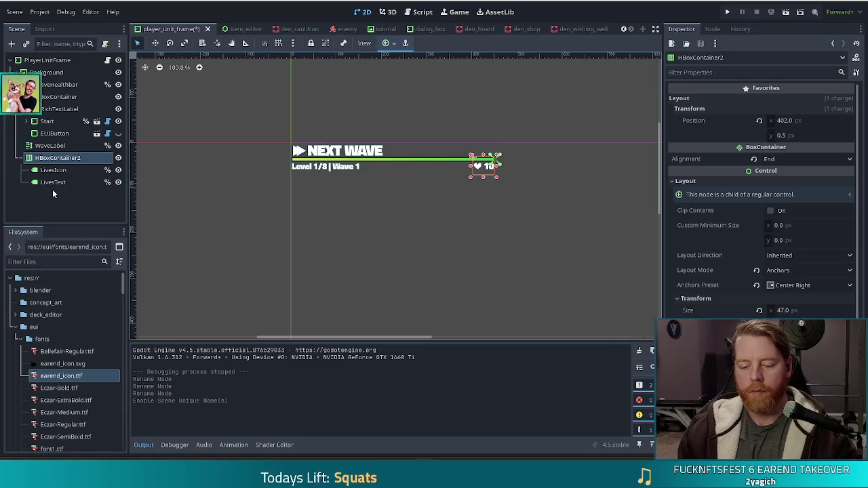
- Rename HBoxContainer2 to LivesContainer, correcting a typo while typing
key(F2)
text(LivesCo)
key(BackSpace)
key(BackSpace)
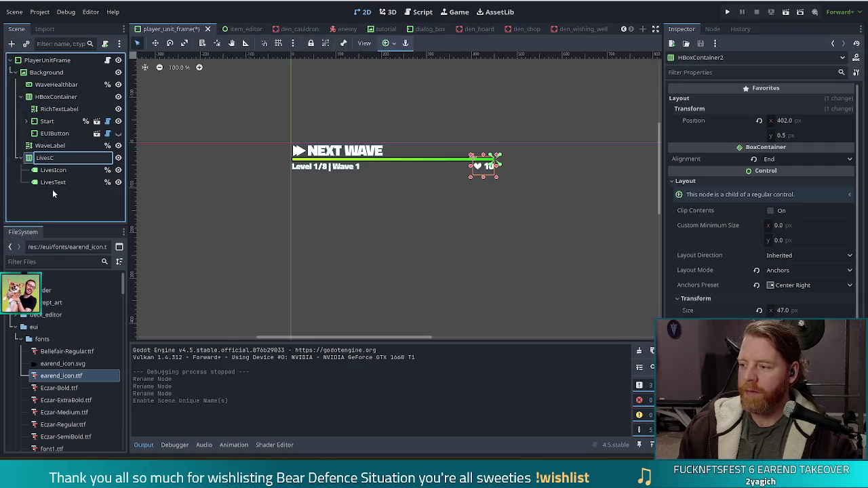
text(ontainer)
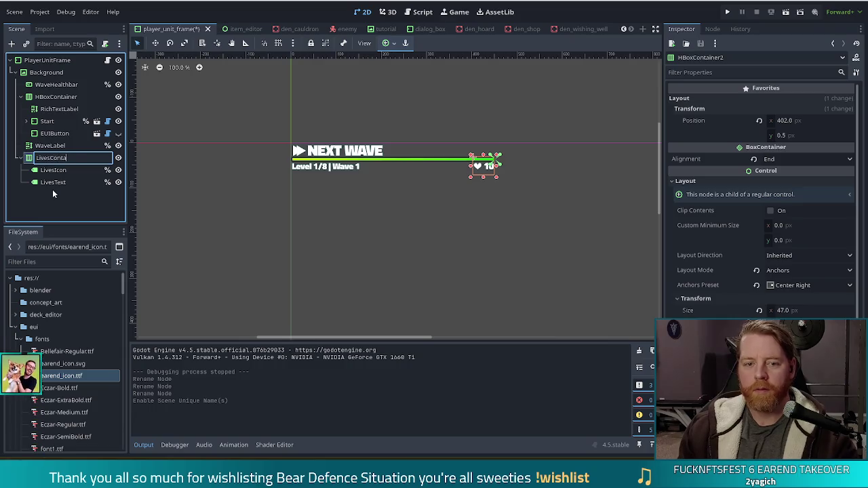
key(Return)
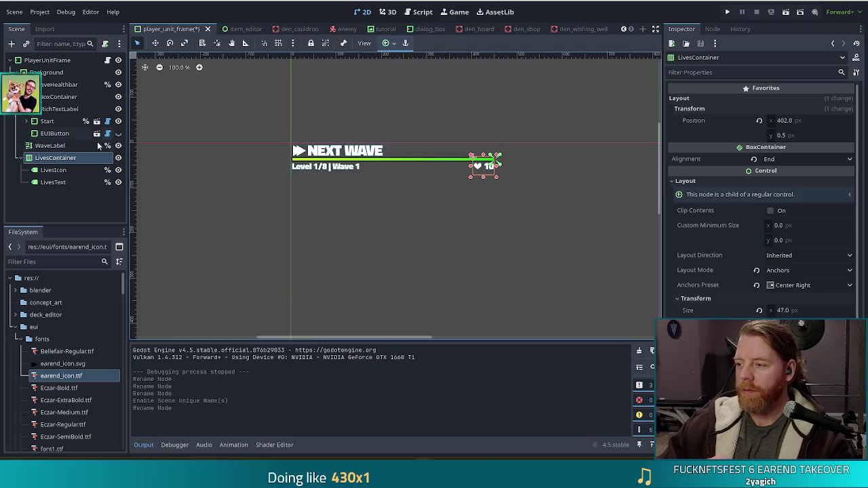
click(106, 62)
click(107, 62)
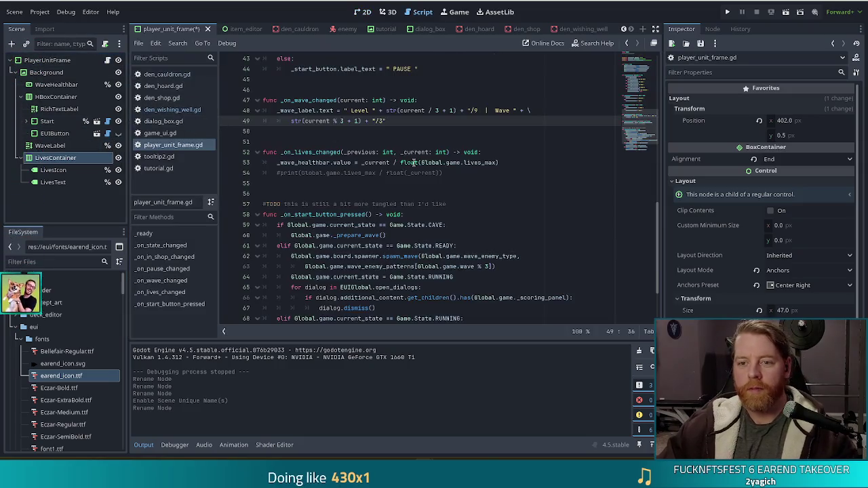
scroll(646, 68, up, 10)
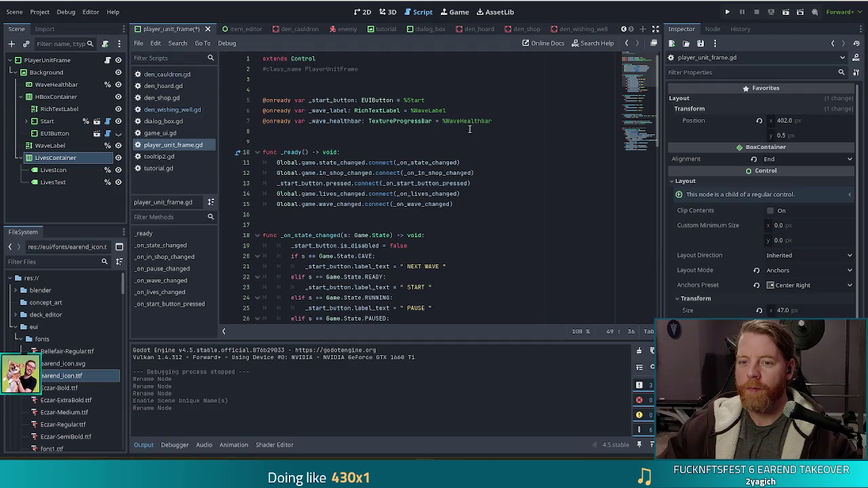
click(515, 121)
key(Return)
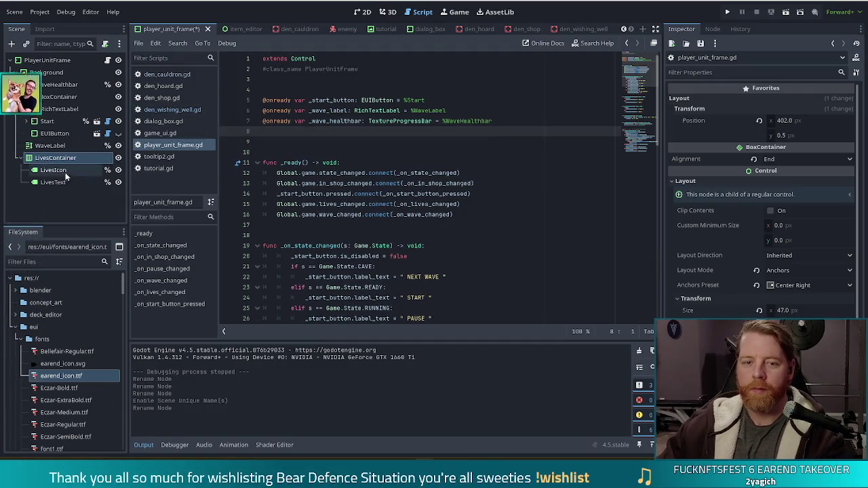
click(54, 171)
shift+click(53, 182)
drag(53, 182, 276, 133)
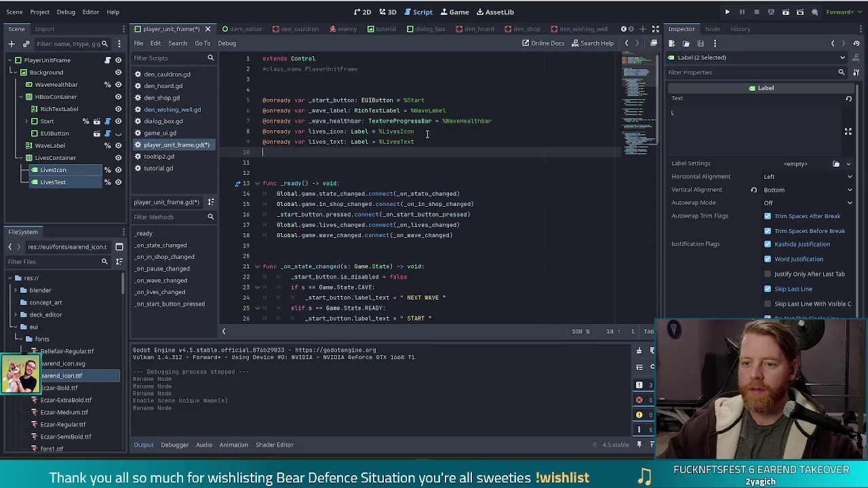
- Rename the variables to _lives_icon and _lives_text, then save the script
click(375, 132)
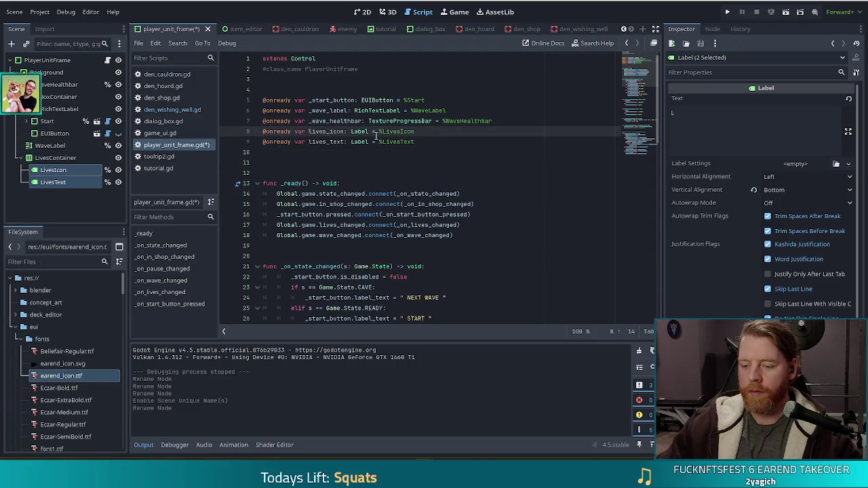
text(_)
key(Down)
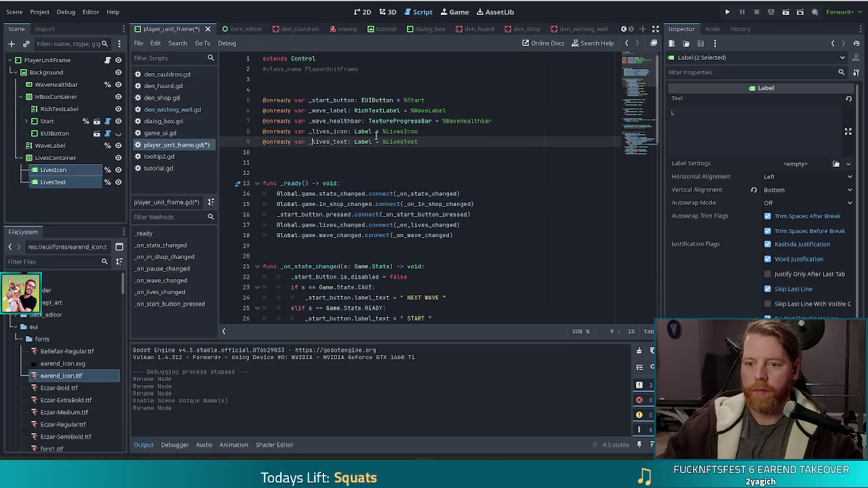
text(_)
key(ctrl+s)
key(End)
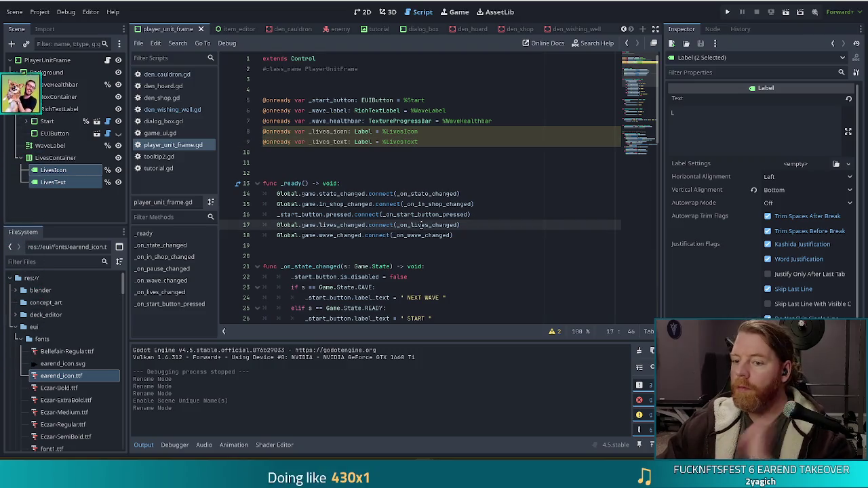
- Below the health bar line in _on_lives_changed, add `_lives_text.text = str` using autocomplete
ctrl+click(422, 224)
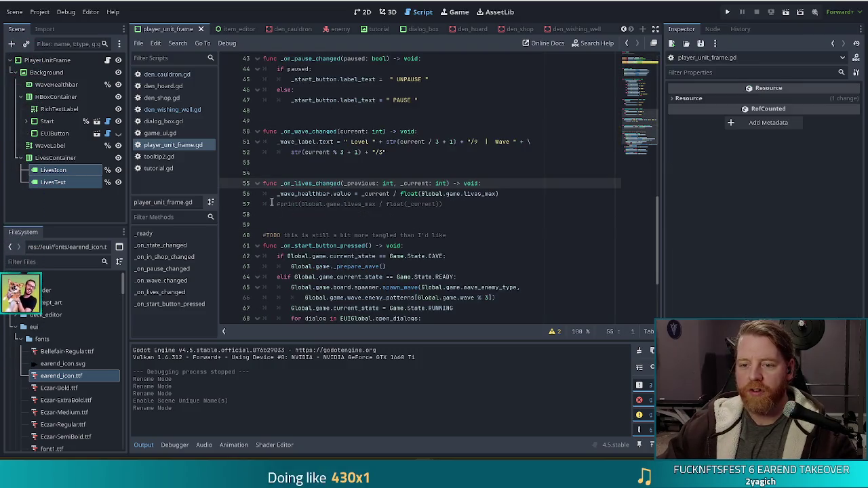
click(507, 194)
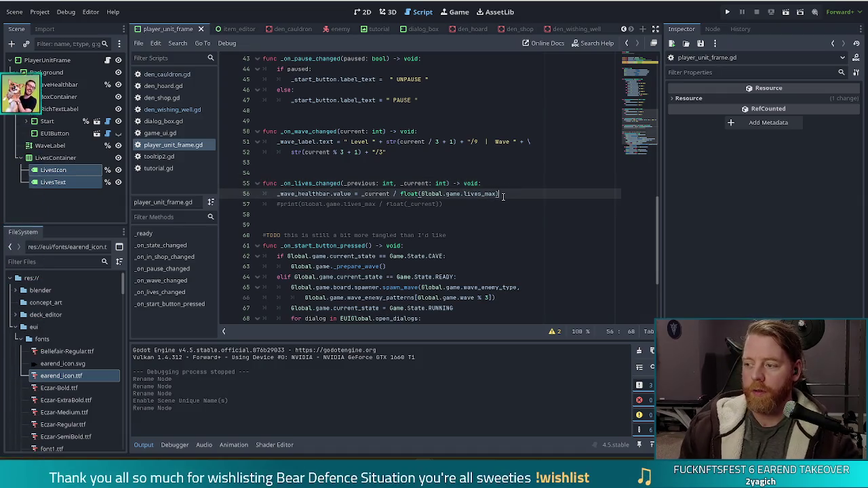
key(Return)
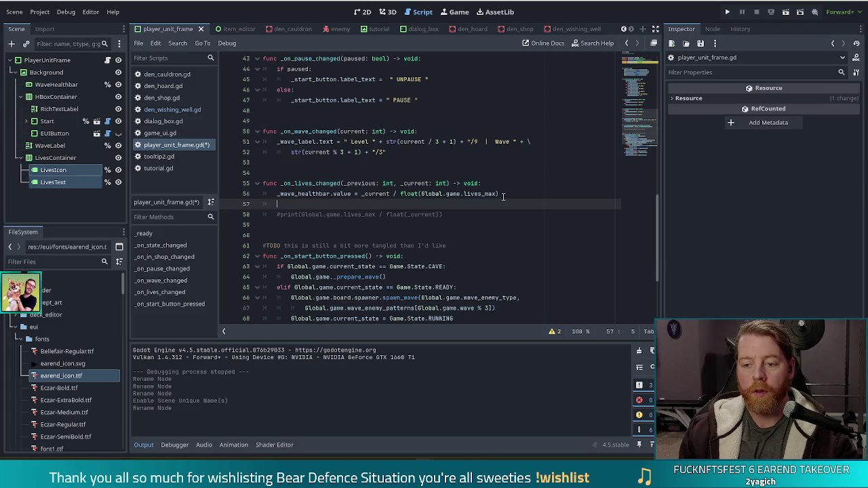
text(_liv)
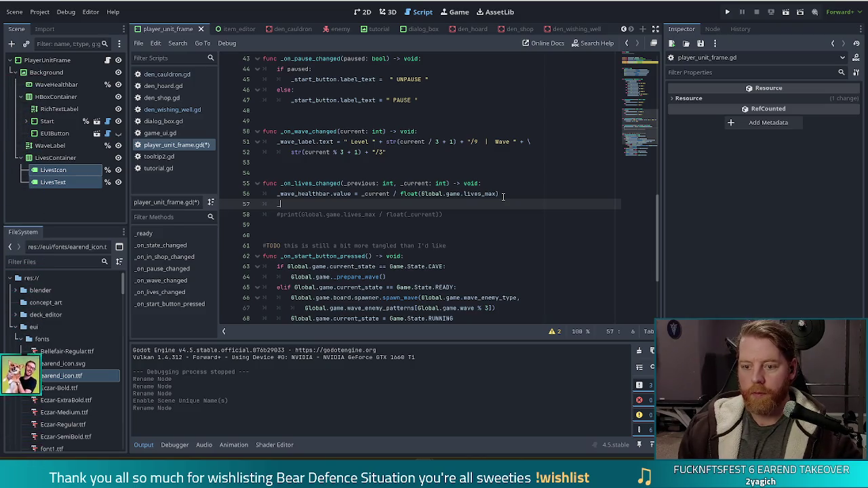
key(Down)
key(Return)
text(.text = str)
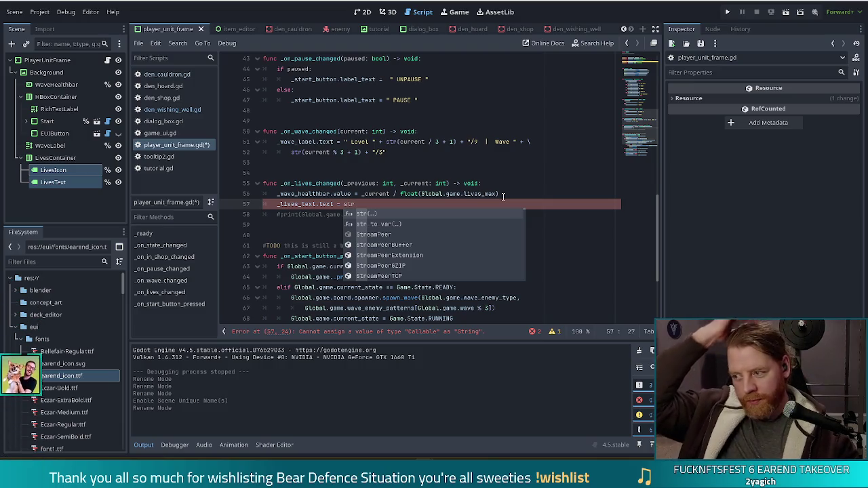
key(Return)
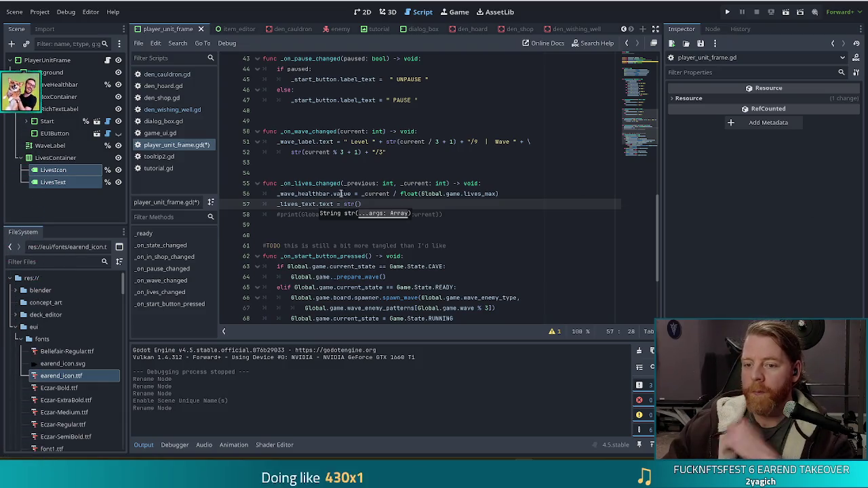
- Dismiss the str() call hint, leaving its argument empty
key(Escape)
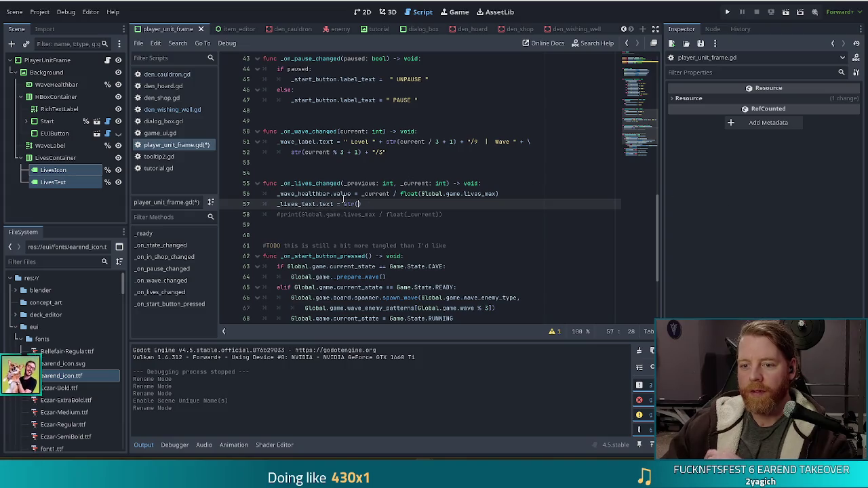
mouse_move(405, 219)
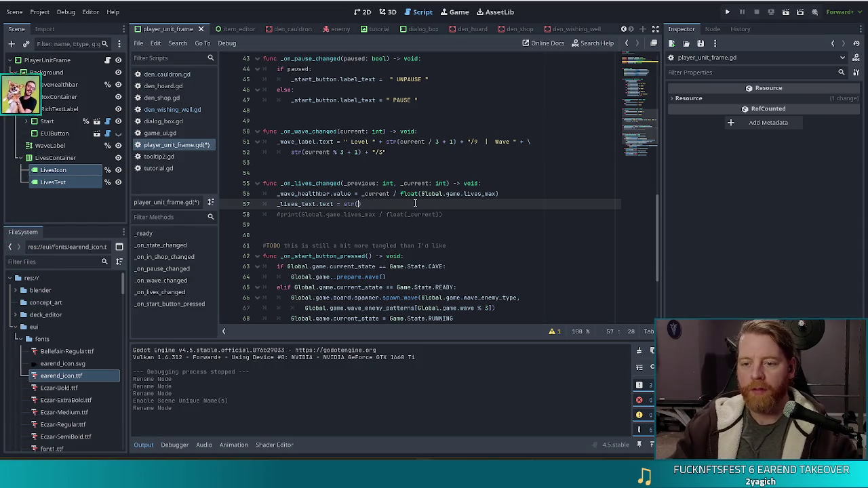
- Complete the line as `_lives_text.text = str(_current)`, save, and run the project
text(_current)
key(ctrl+s)
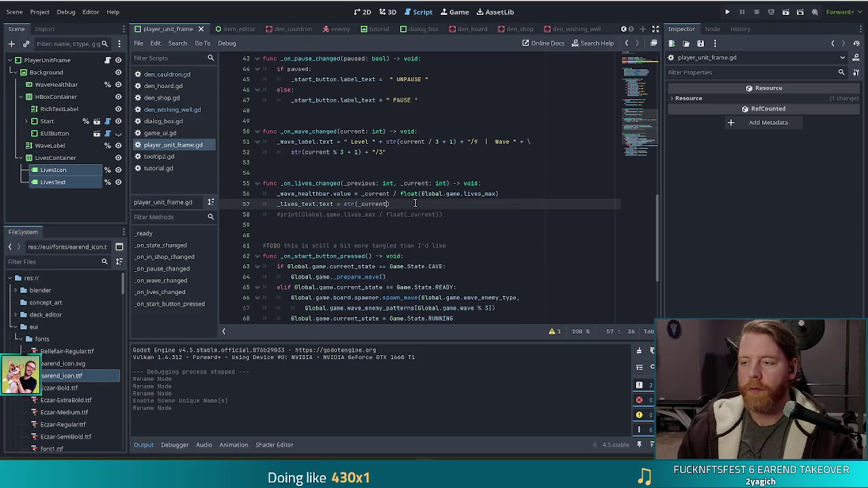
click(727, 13)
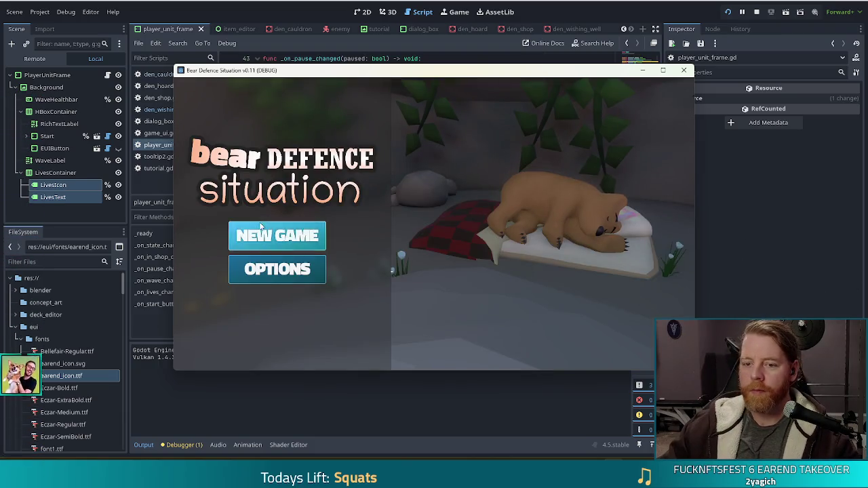
- Choose NEW GAME on the Bear Defence Situation title screen
click(260, 230)
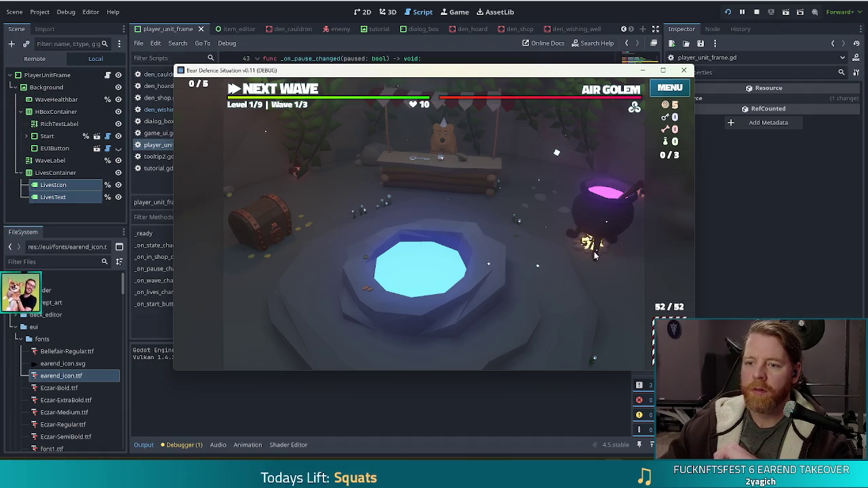
- Leave the den for the battlefield map, then pause the game with 5 lives showing
click(269, 88)
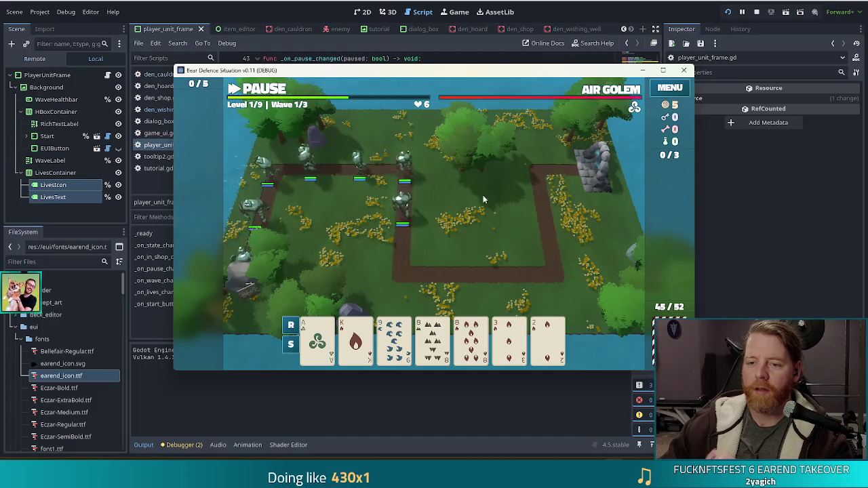
key(space)
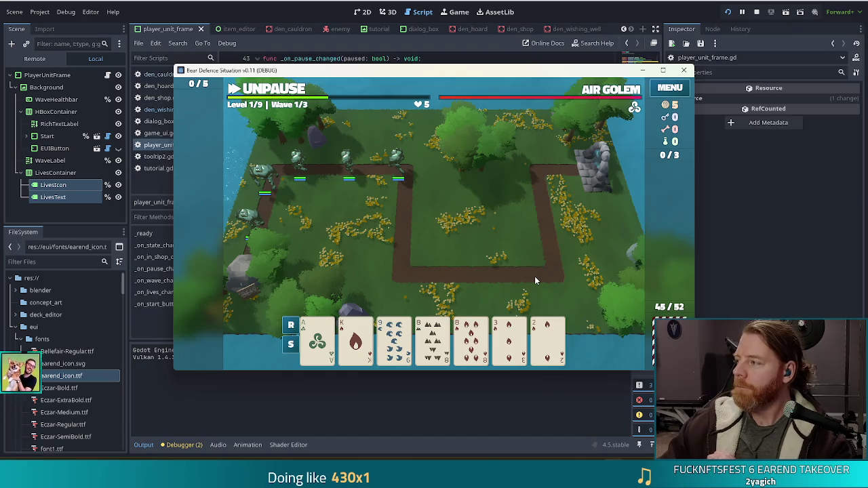
key(XF86AudioLowerVolume)
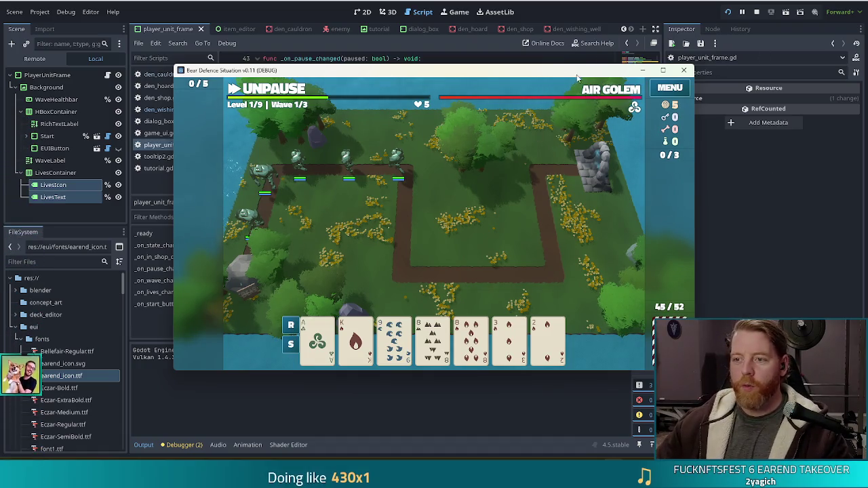
- Stop the running test game from the editor toolbar
click(756, 11)
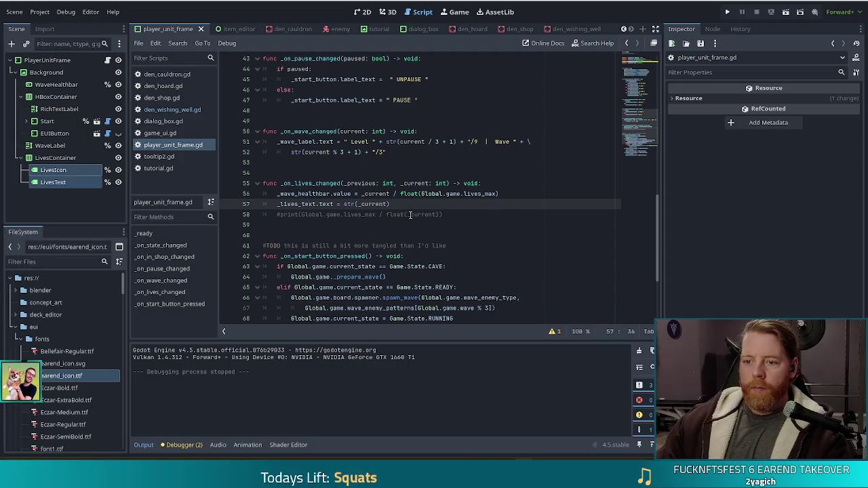
click(506, 223)
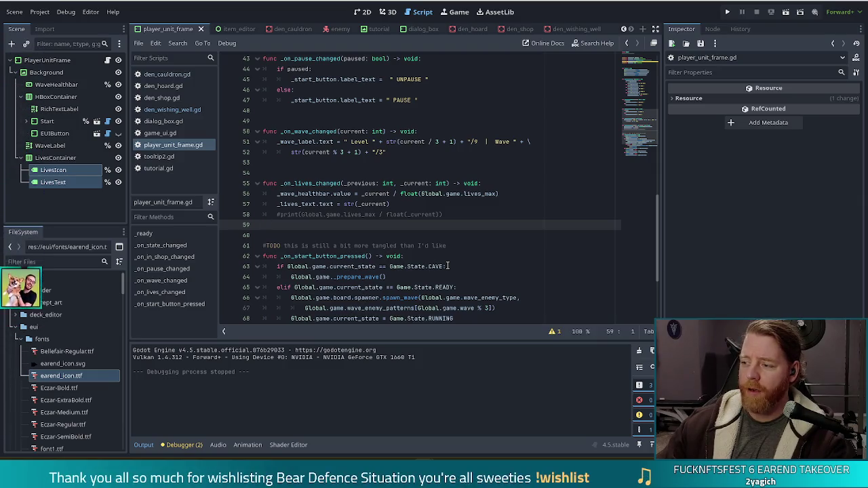
click(65, 263)
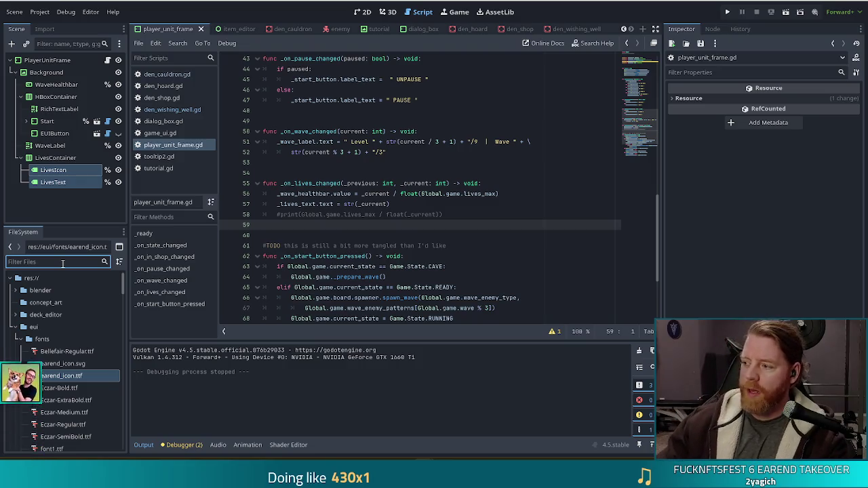
- Filter the FileSystem for 'wish' and open wishes/scripts/wish.gd
click(35, 257)
text(wish)
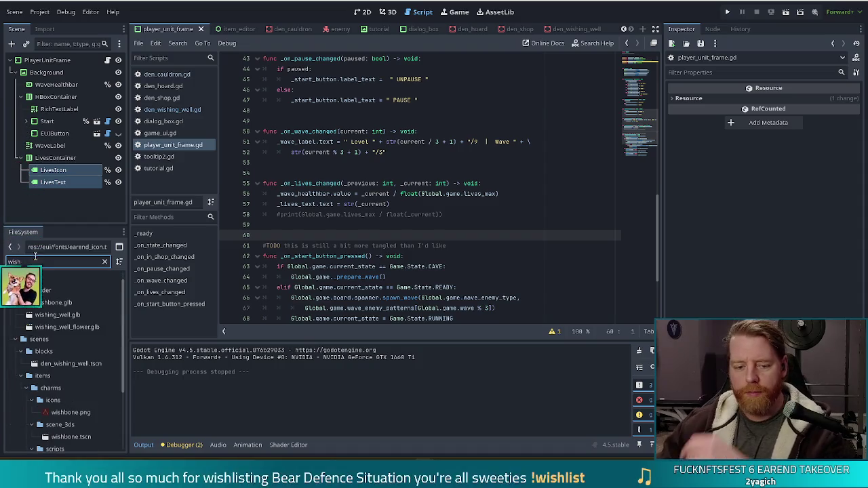
scroll(121, 344, down, 3)
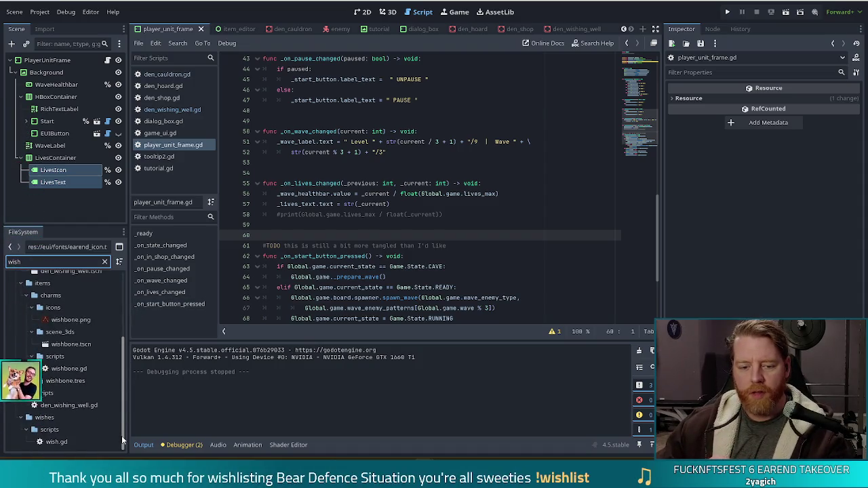
double_click(54, 442)
- Scroll through wish.gd's process_build and process_hand functions up to the top of the file
click(420, 236)
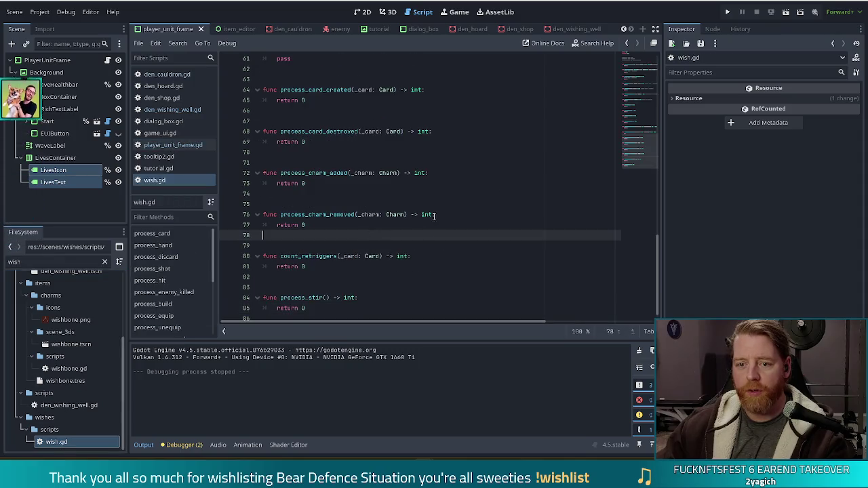
scroll(554, 201, up, 3)
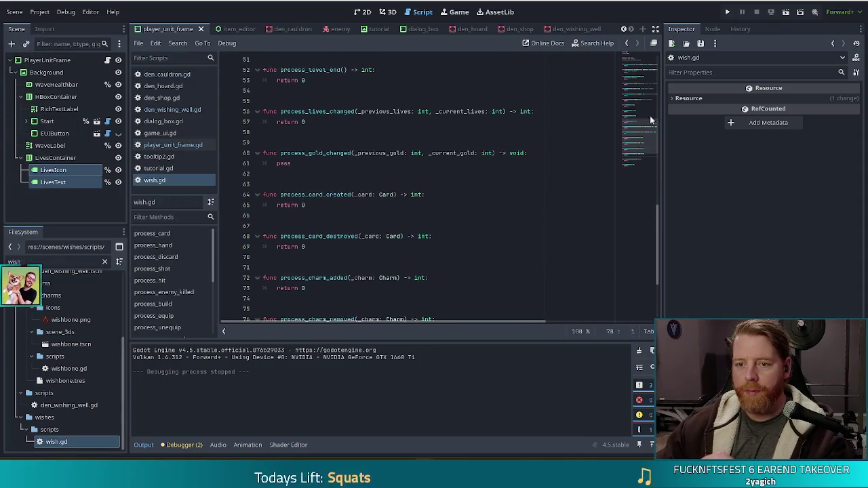
drag(640, 137, 641, 93)
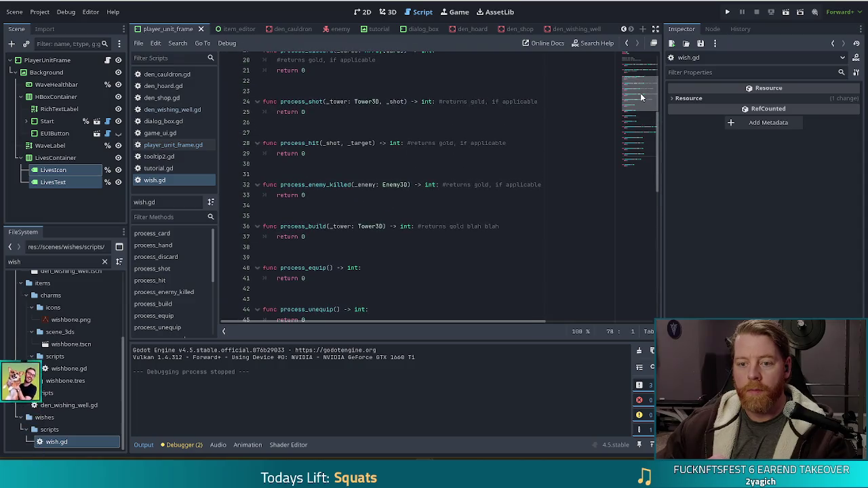
click(304, 227)
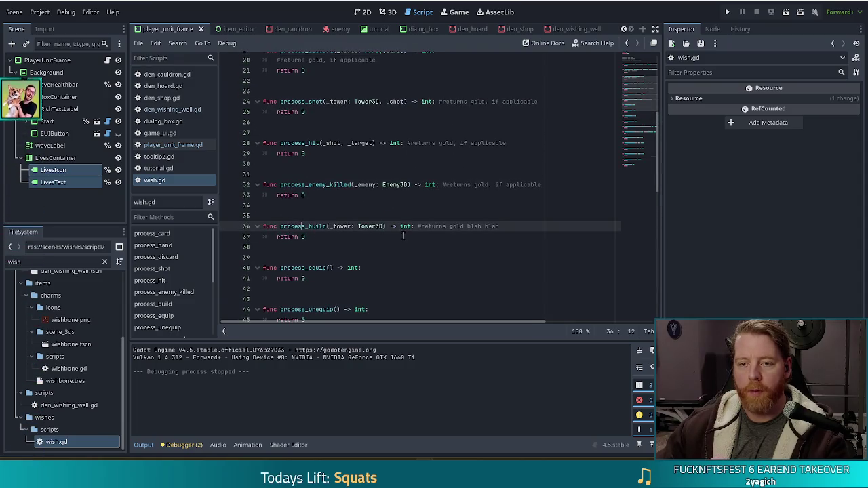
scroll(400, 236, up, 2)
scroll(403, 235, up, 5)
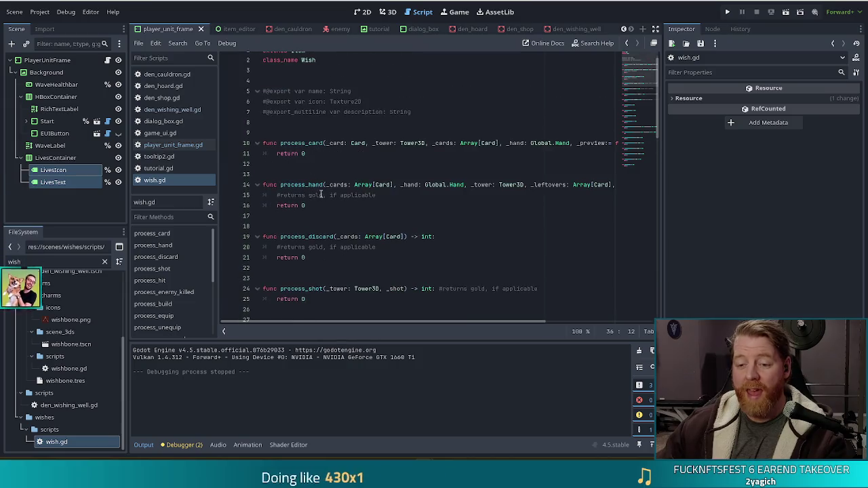
click(317, 195)
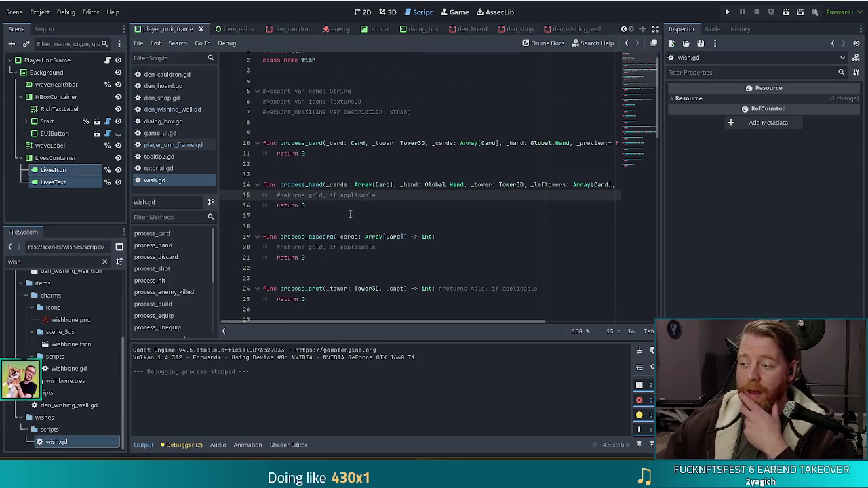
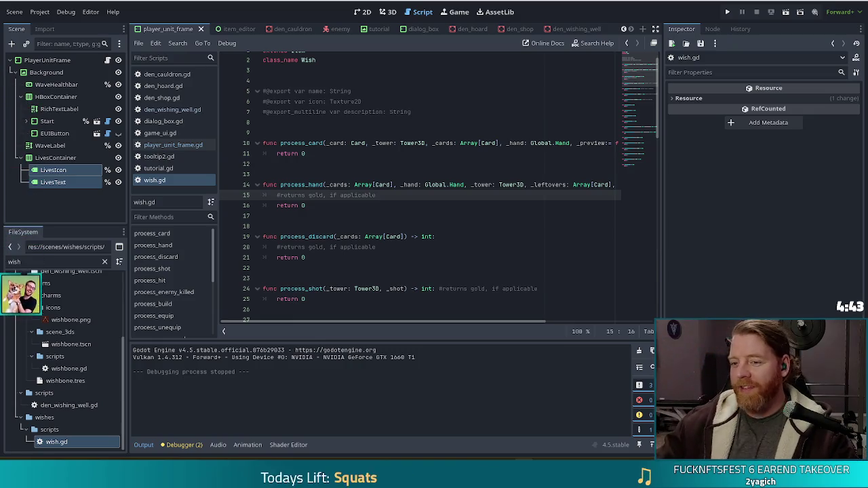
- Place the caret at the end of the line 15 comment and scroll through wish.gd
click(387, 195)
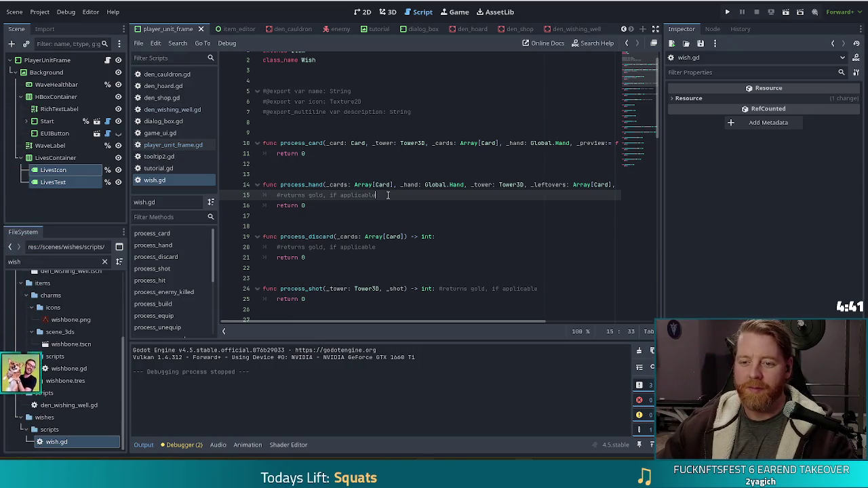
scroll(381, 210, down, 5)
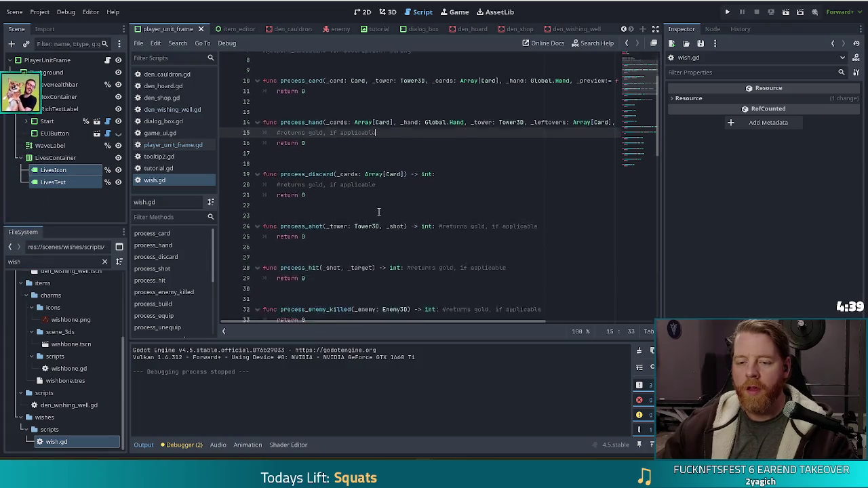
scroll(379, 211, up, 4)
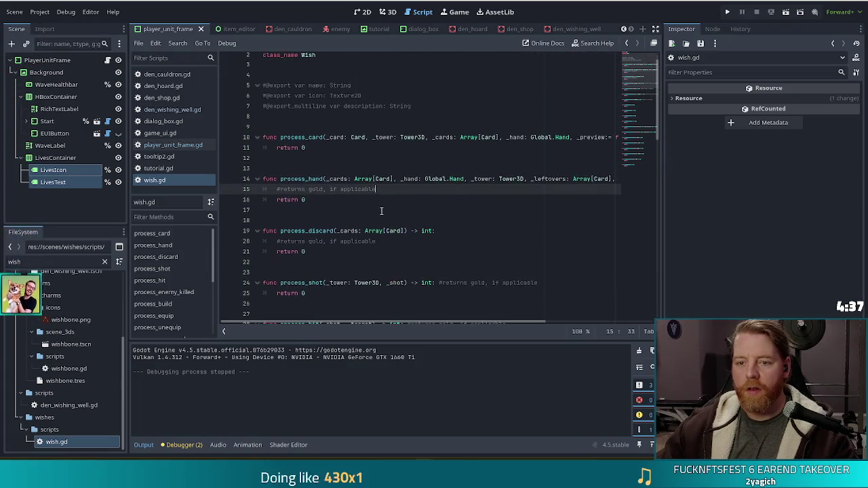
scroll(381, 210, down, 4)
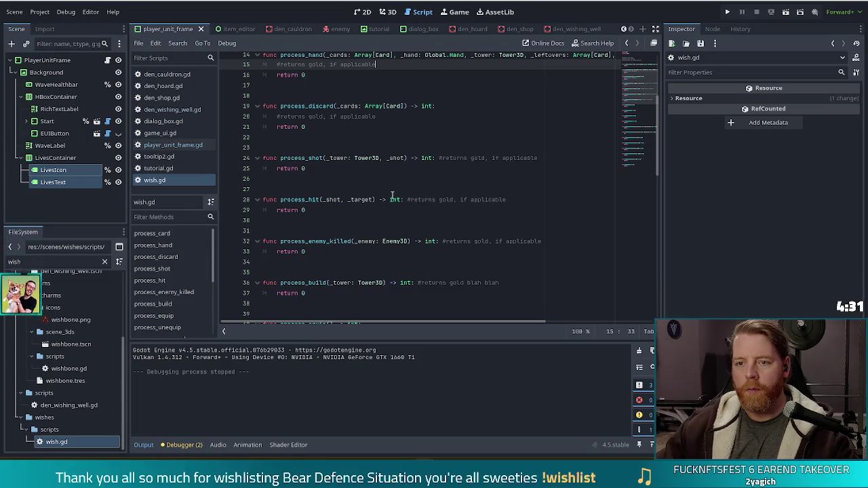
scroll(391, 197, up, 1)
scroll(391, 197, up, 4)
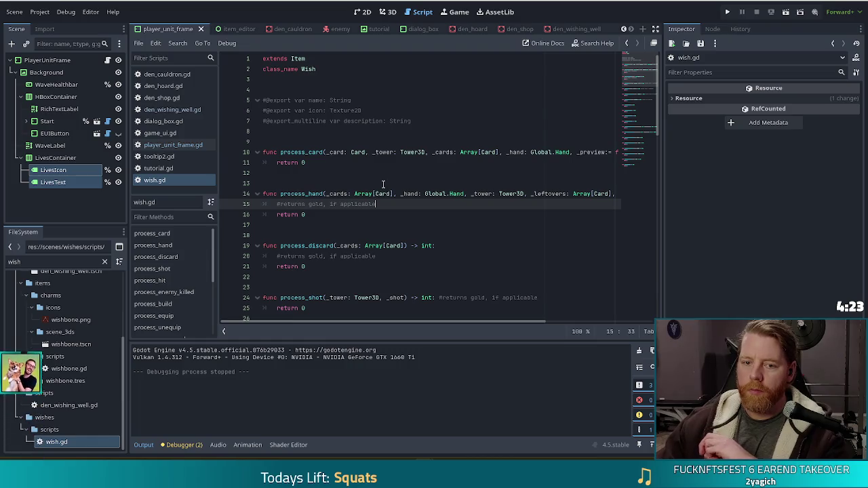
- Remove the wish filter and select gold_for_hand.tres among the gold_for_* files
click(105, 263)
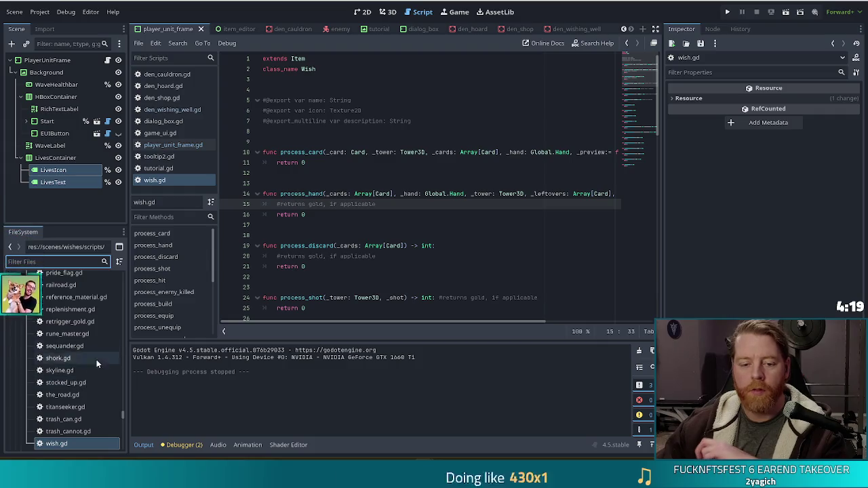
scroll(91, 340, down, 5)
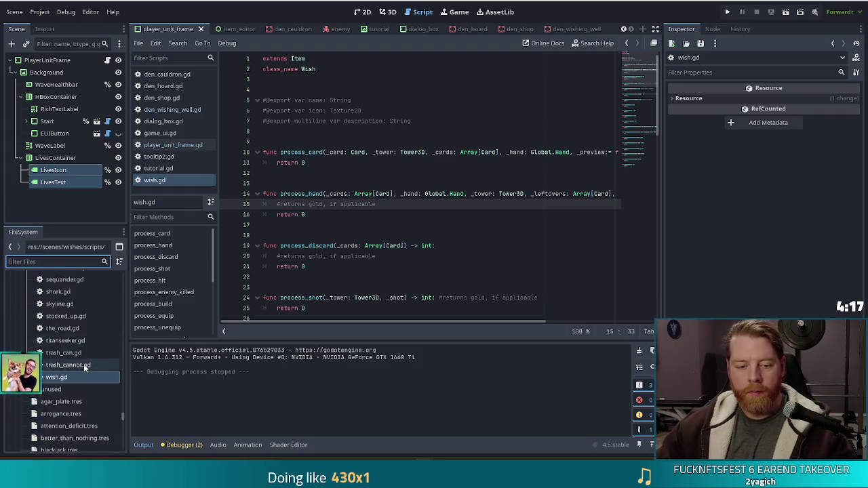
scroll(82, 367, down, 2)
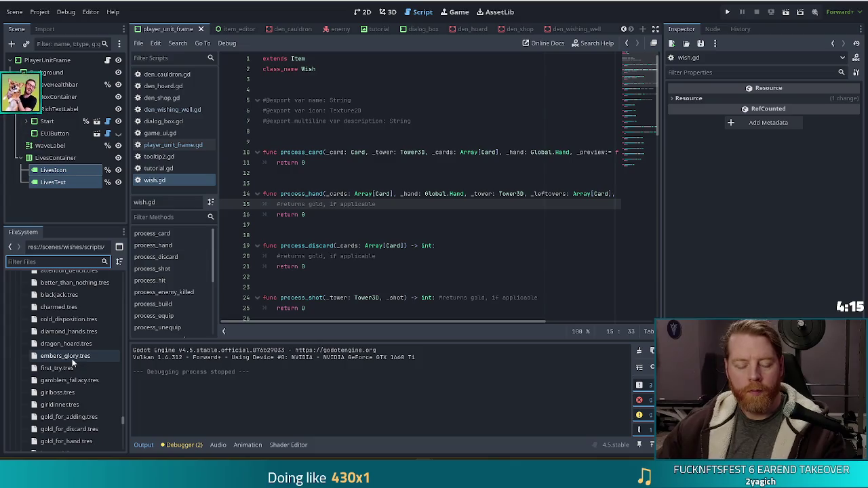
scroll(92, 345, down, 2)
click(65, 397)
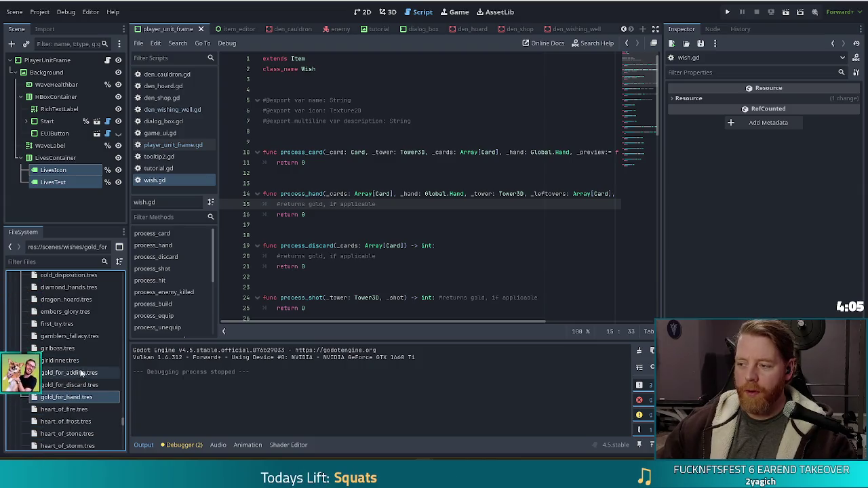
scroll(88, 367, down, 10)
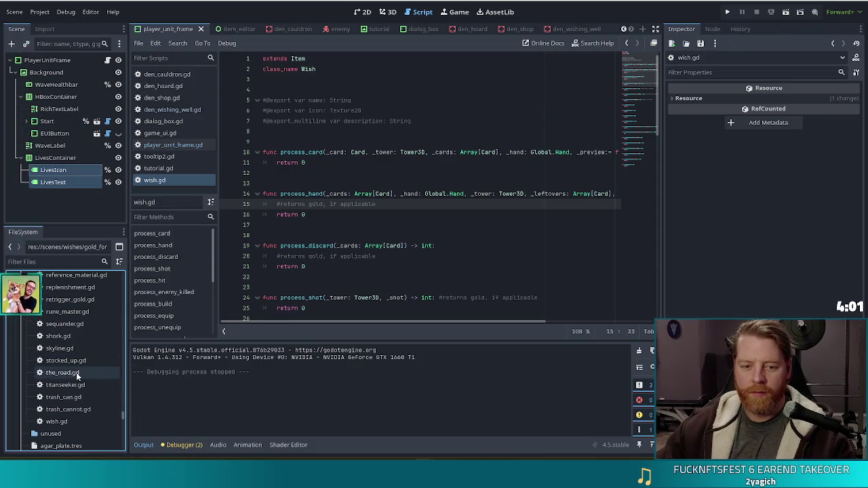
scroll(93, 354, up, 2)
scroll(93, 354, up, 10)
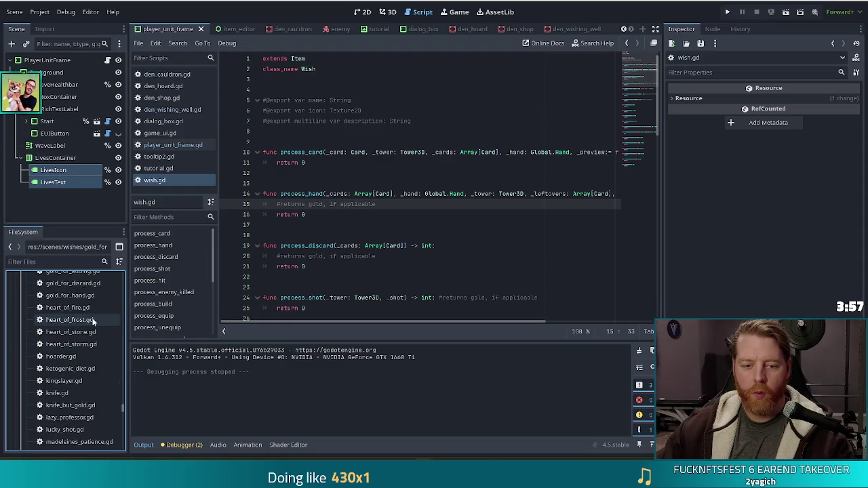
scroll(75, 319, up, 3)
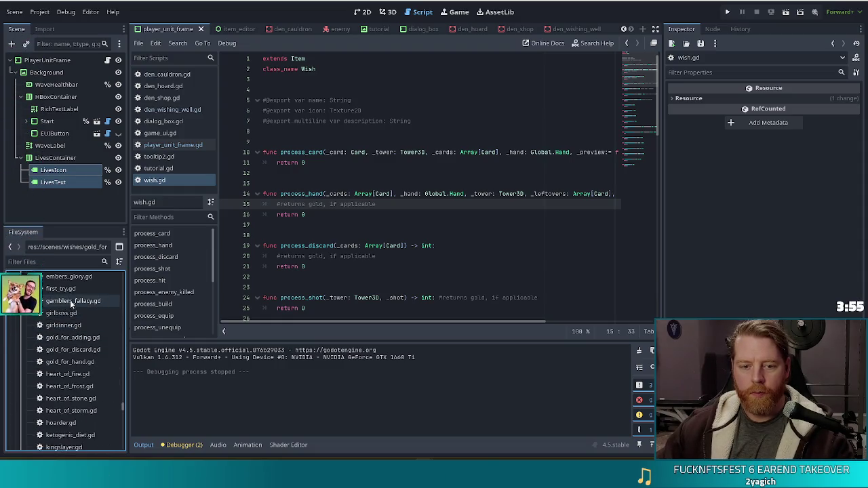
- Open gold_for_hand.gd and save a duplicate of it named first_tower.gd
double_click(79, 363)
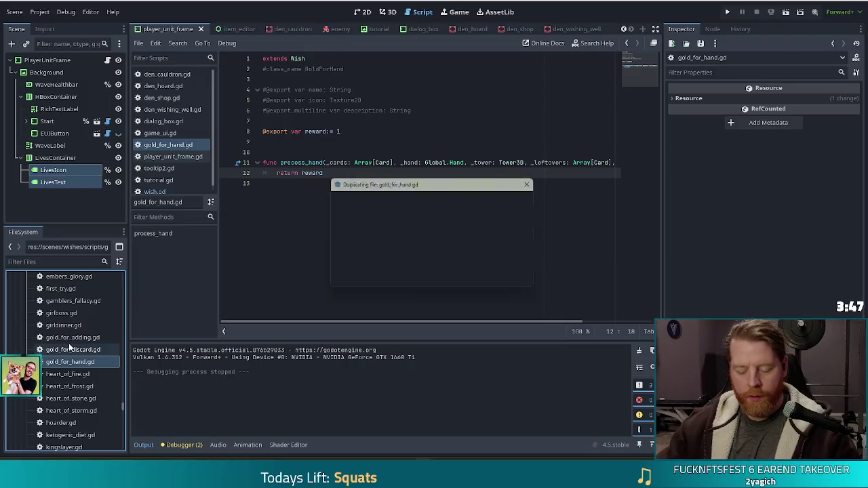
key(ctrl+d)
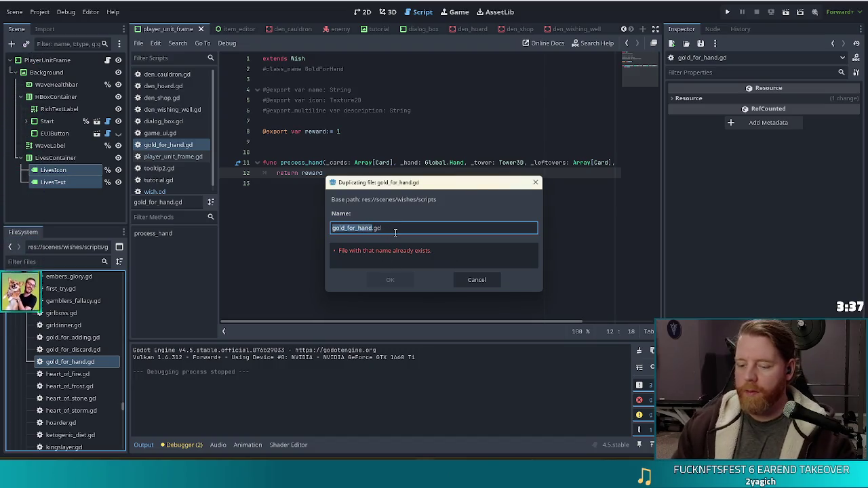
text(first_towe)
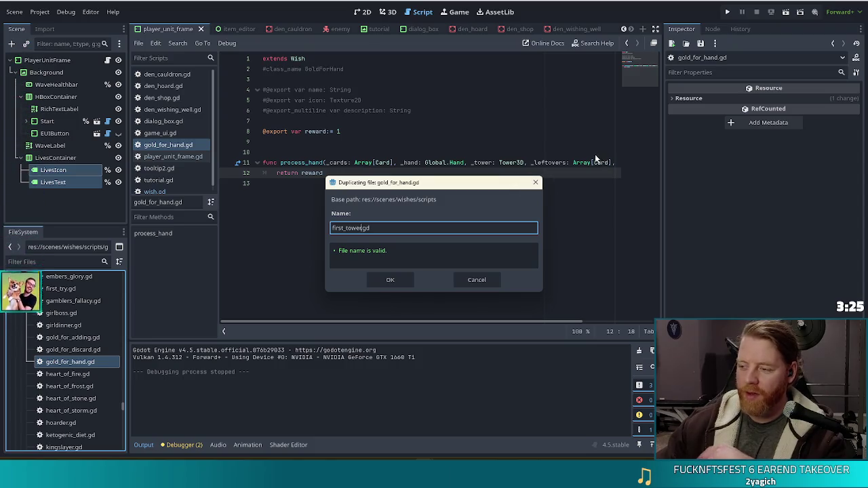
text(r)
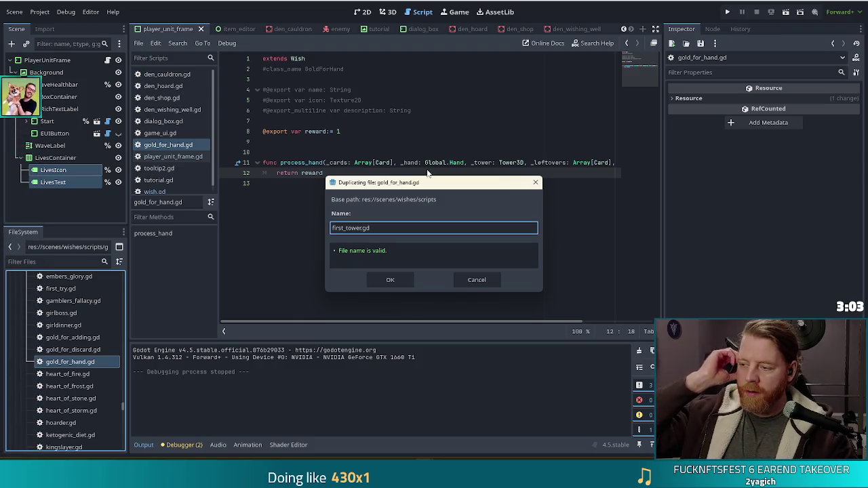
mouse_move(433, 186)
mouse_down()
mouse_move(424, 182)
mouse_move(432, 180)
mouse_up()
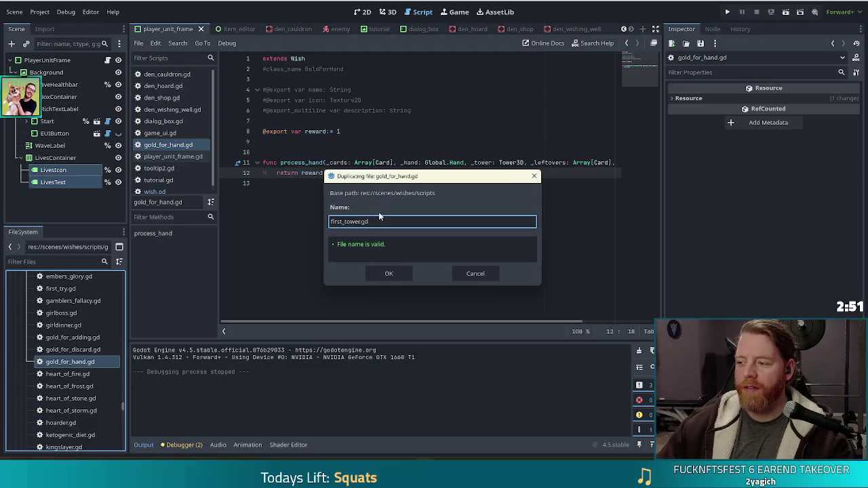
click(387, 271)
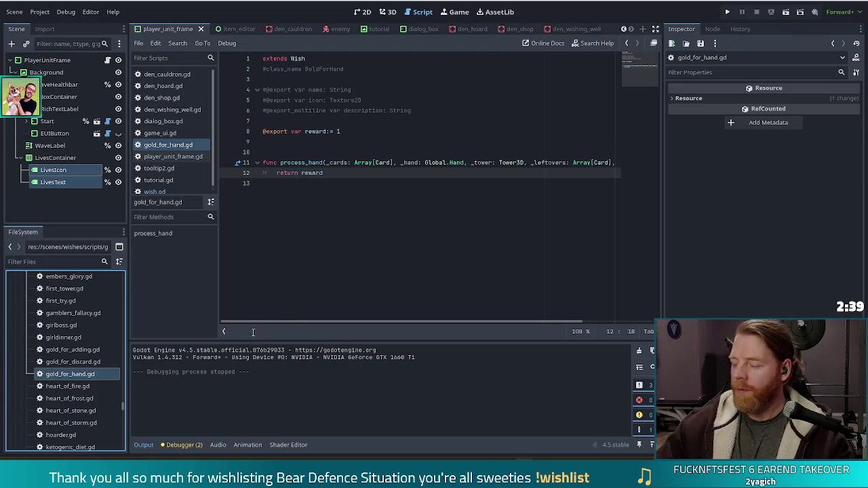
- Filter files by 'gold_fo' and duplicate gold_for_hand.tres as first_tower.tres
click(47, 263)
text(gold_fo)
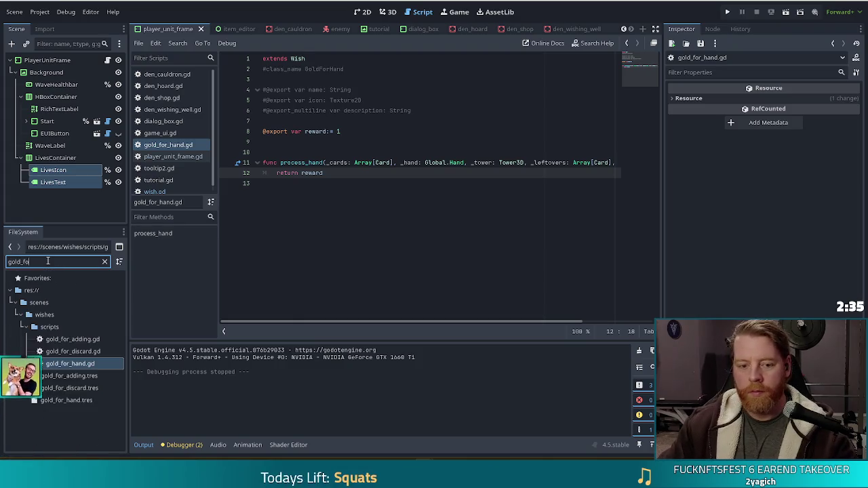
click(61, 400)
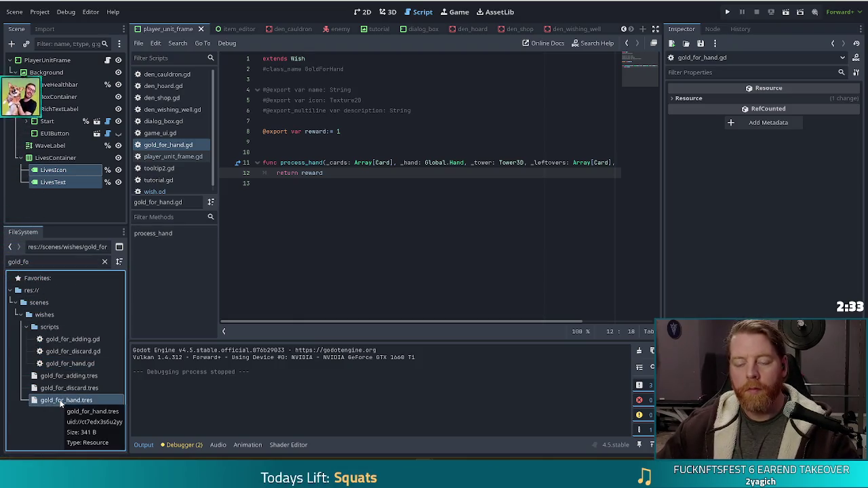
key(ctrl+d)
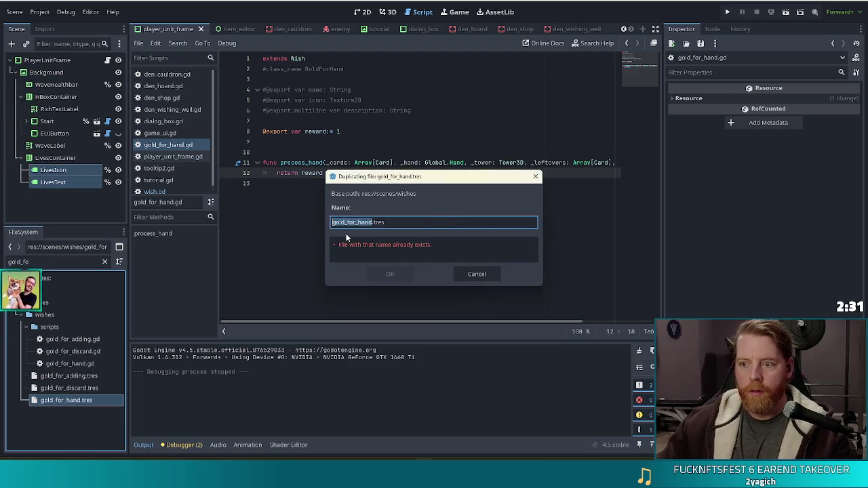
text(first_tower)
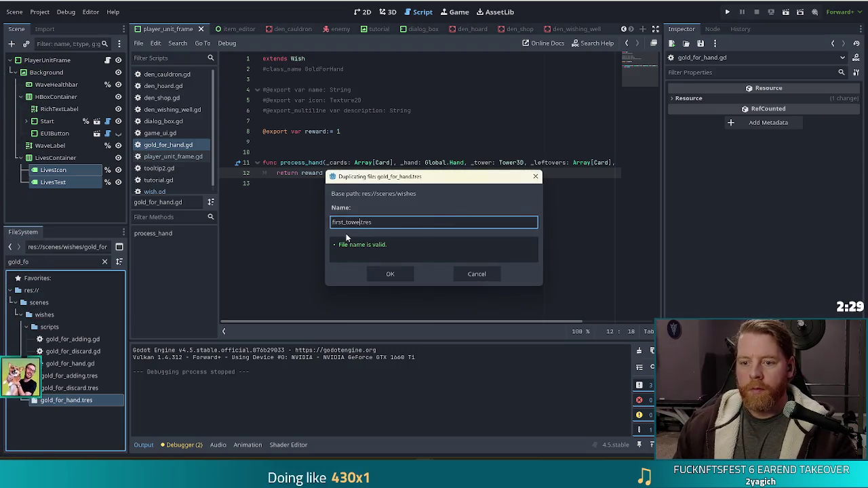
click(384, 273)
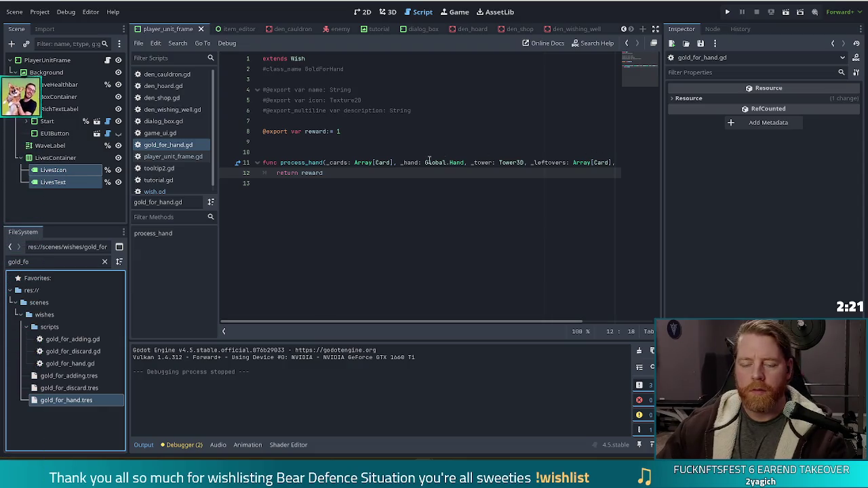
- Clear the file filter, then filter the files by 'first_tow'
click(105, 263)
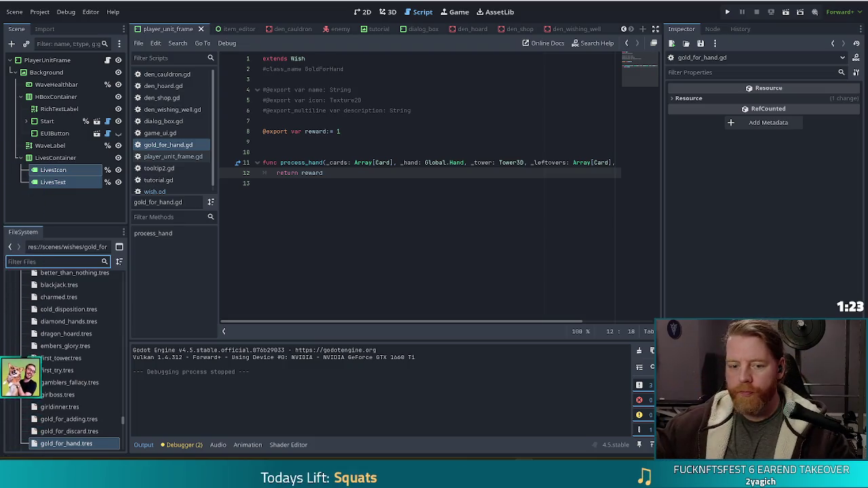
text(f)
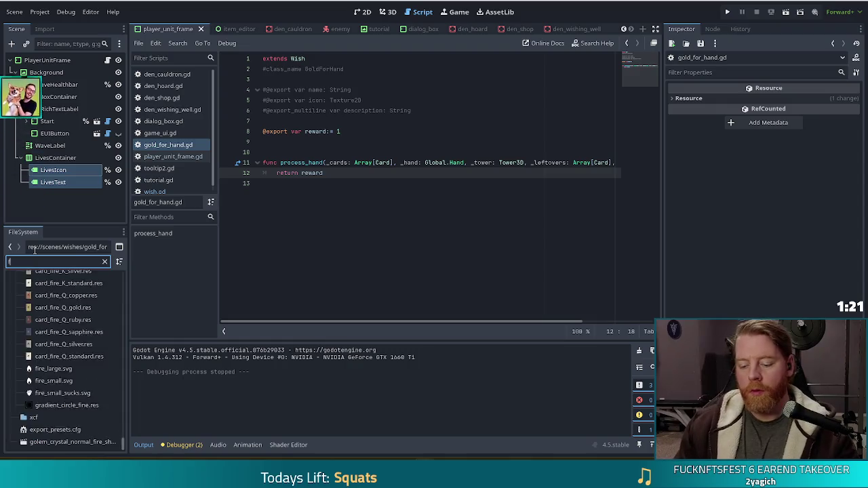
text(irst_tow)
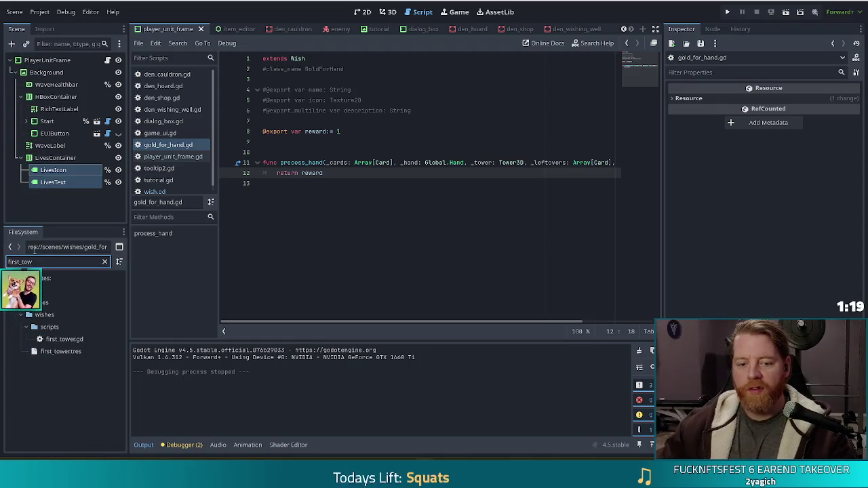
- Open first_tower.gd, rename its class to FirstTower, and switch to the SCOPECREEP store page
double_click(69, 339)
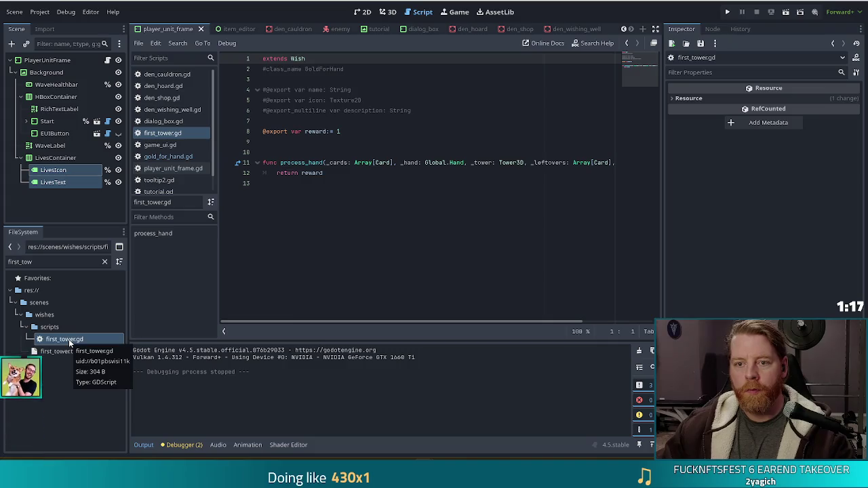
double_click(327, 69)
text(FirstTowe)
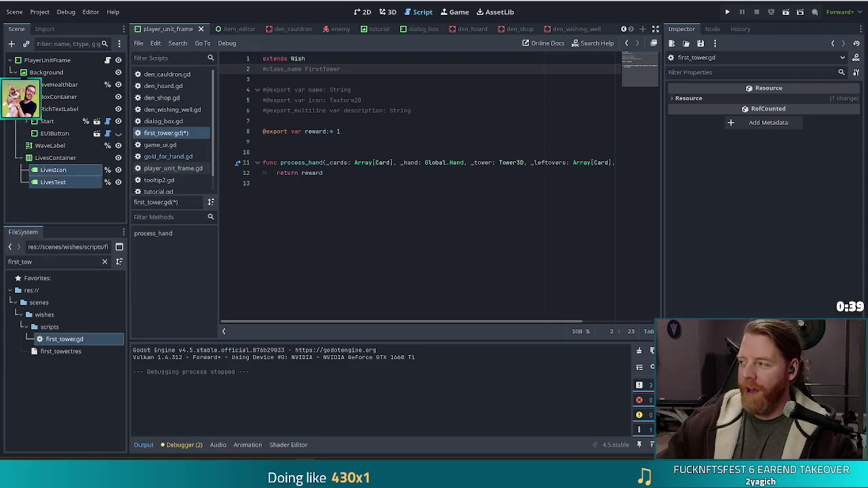
key(alt+Tab)
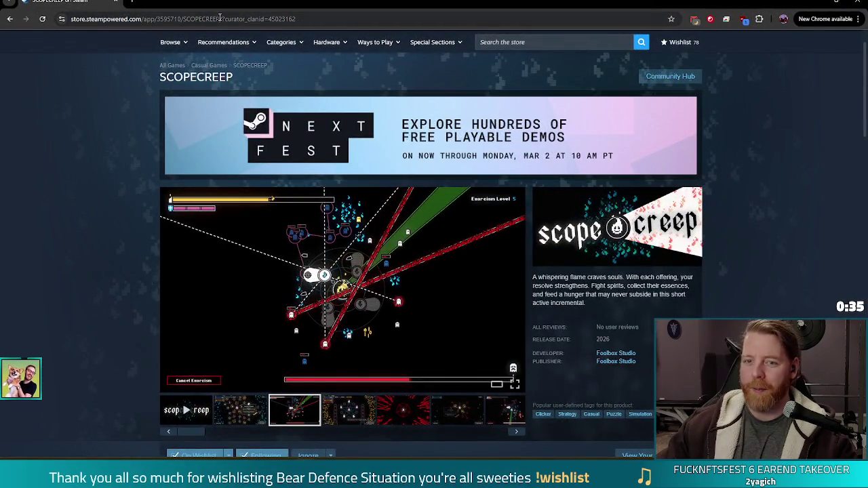
- Select the SCOPECREEP store URL, then play the game's trailer in full screen
click(222, 18)
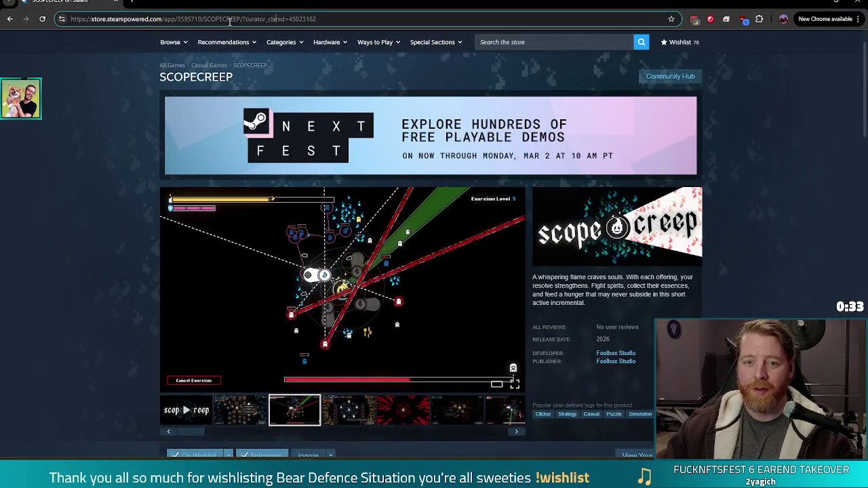
drag(240, 18, 68, 19)
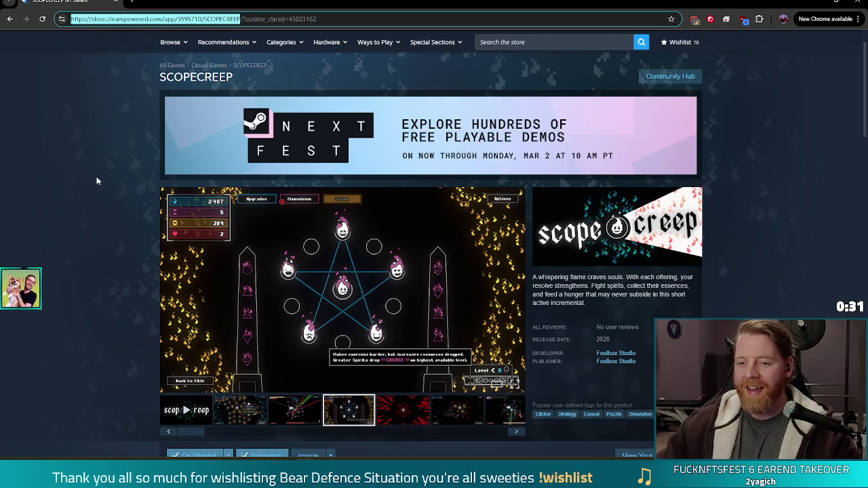
click(184, 409)
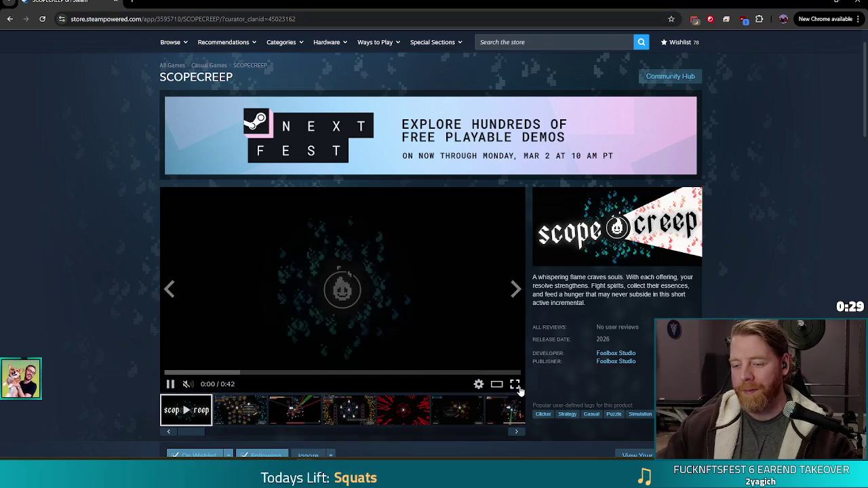
click(516, 384)
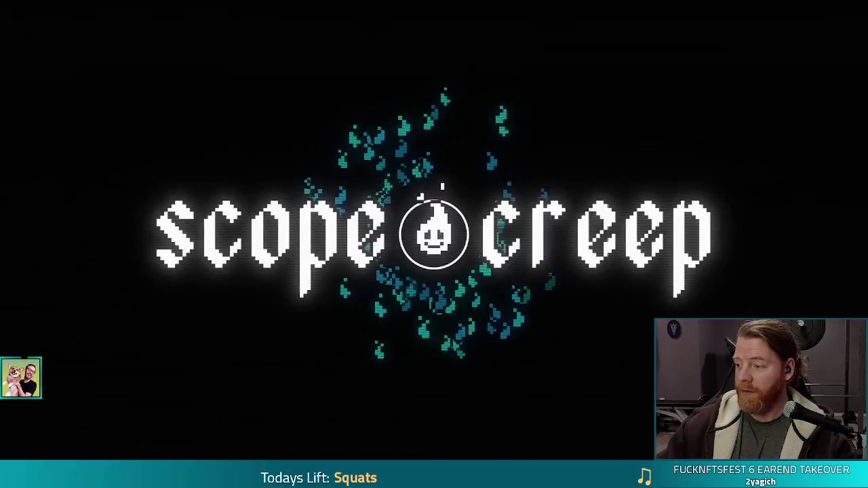
mouse_move(820, 175)
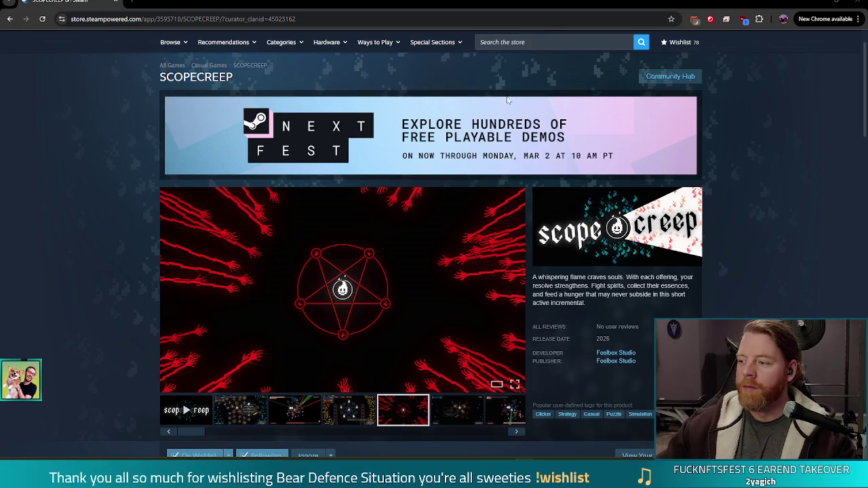
- Scroll the SCOPECREEP store page, then return to the Godot editor
scroll(742, 213, down, 5)
scroll(744, 203, up, 6)
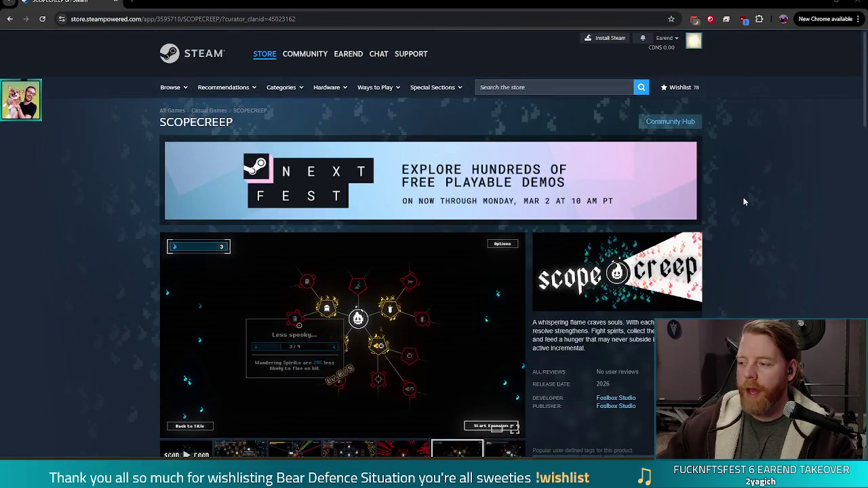
scroll(741, 206, down, 2)
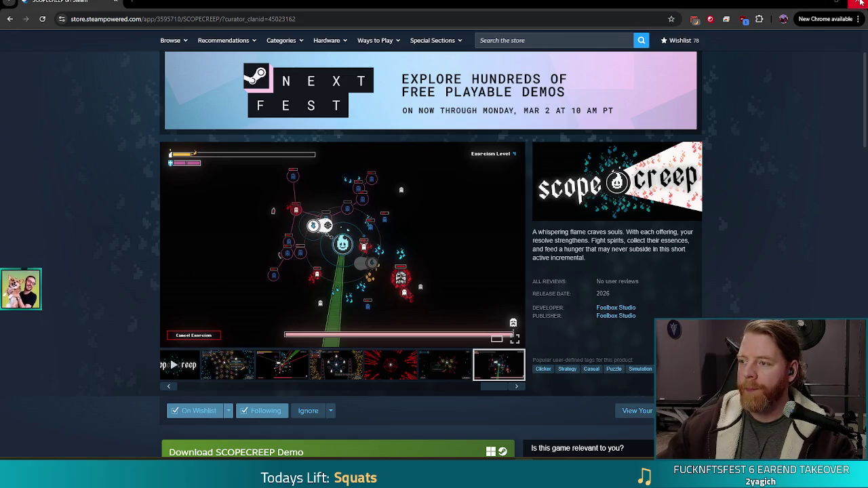
key(alt+Tab)
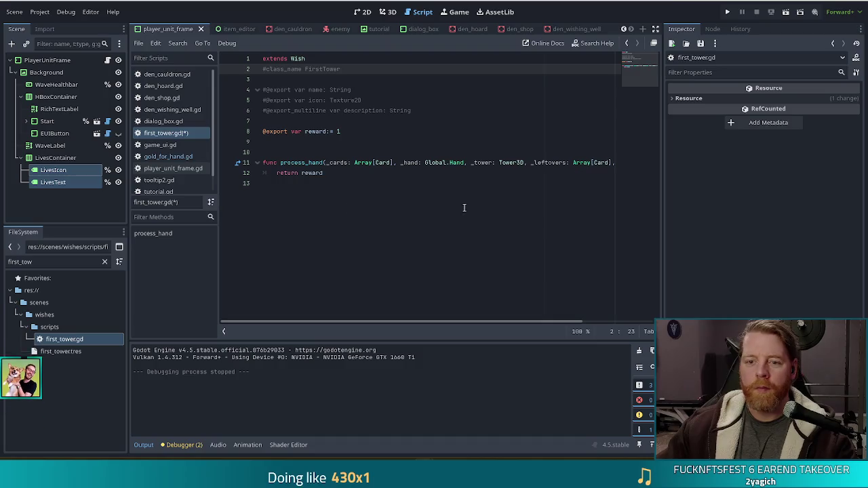
- Save first_tower.gd and assign it as the script of first_tower.tres
click(360, 206)
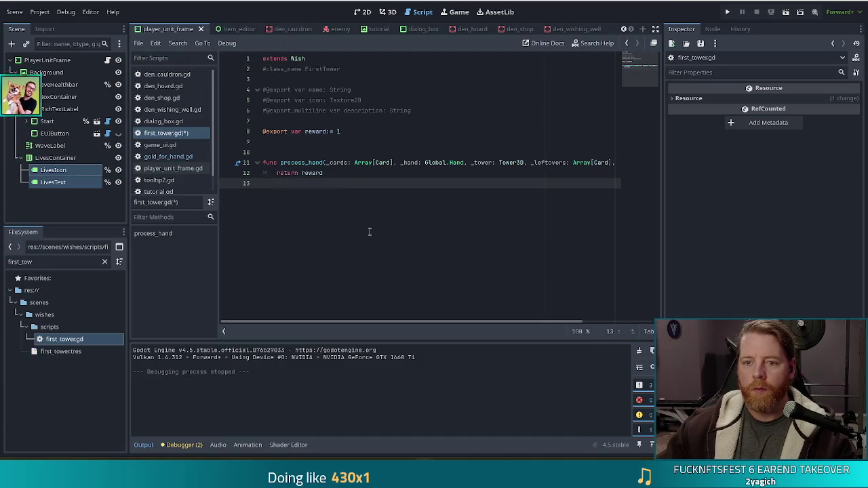
key(ctrl+s)
click(63, 351)
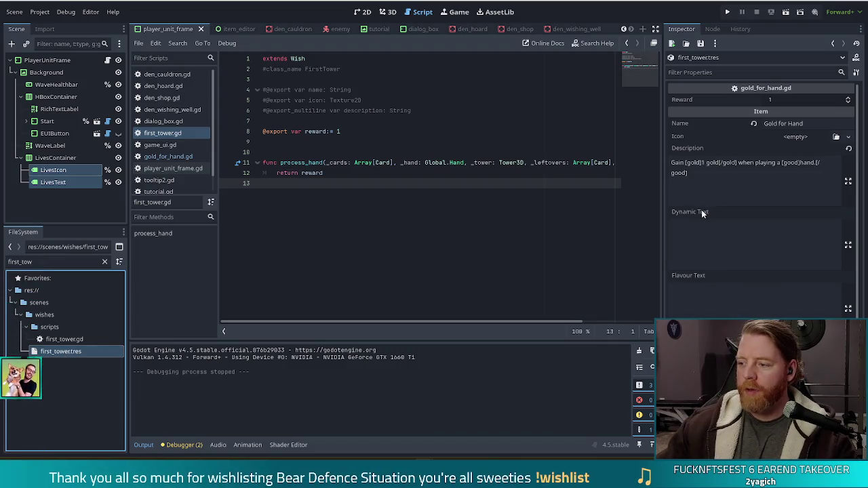
scroll(702, 208, down, 3)
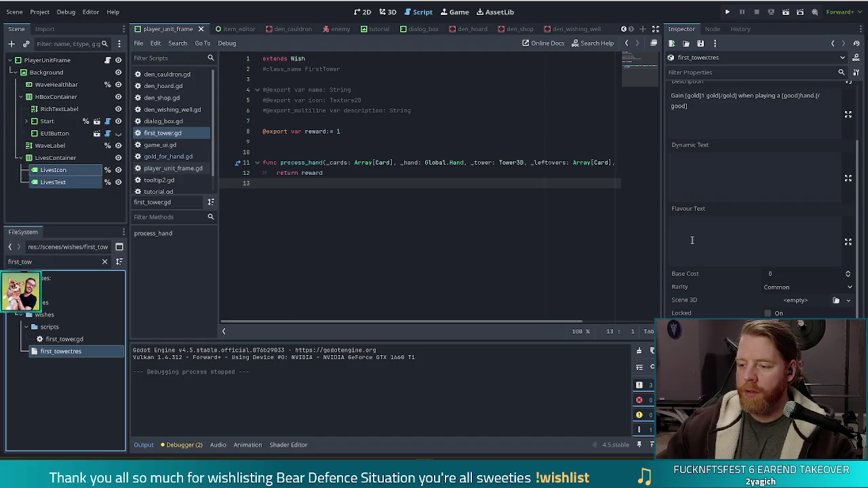
click(61, 343)
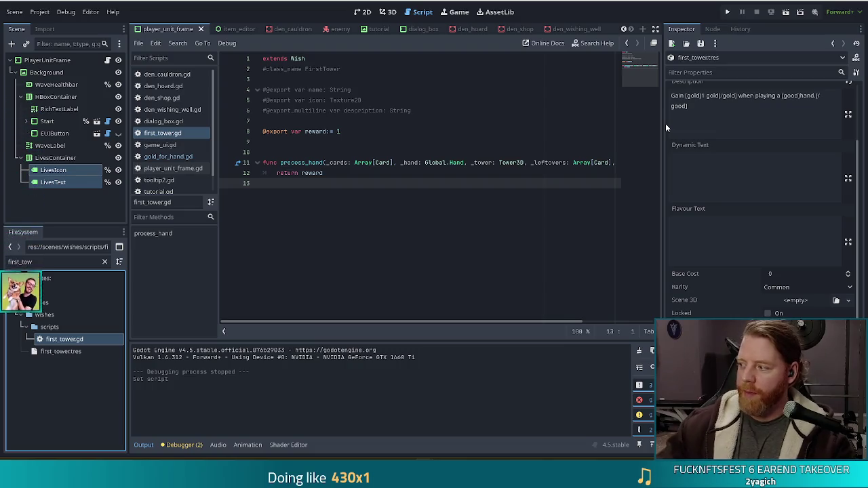
scroll(759, 183, up, 3)
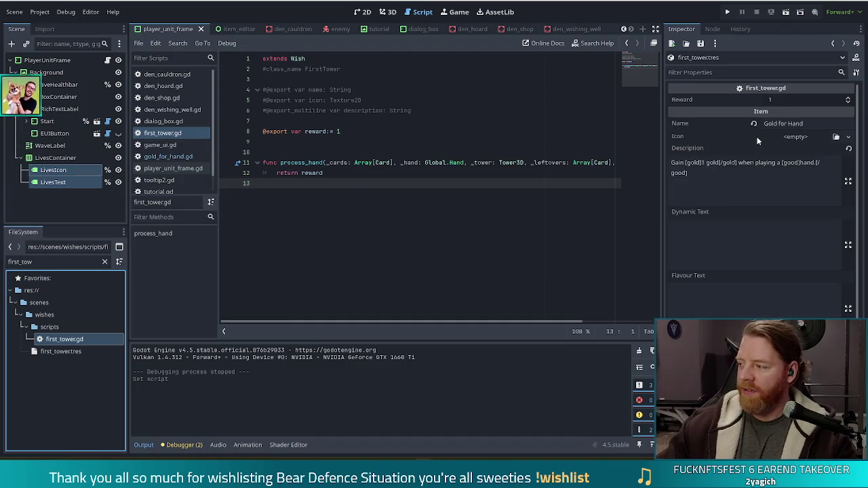
- Name the resource 'First Tower' with description 'Your first played tower each wave gains 3x damage'
click(811, 124)
text(Firs)
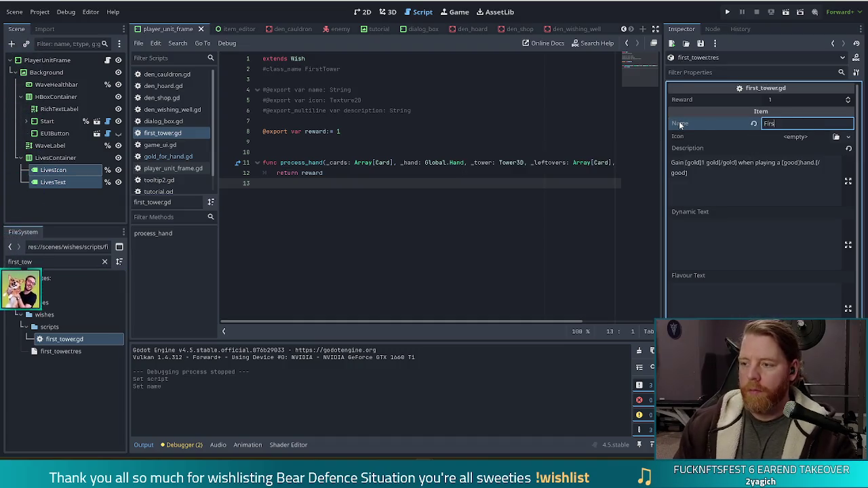
text(t Tower)
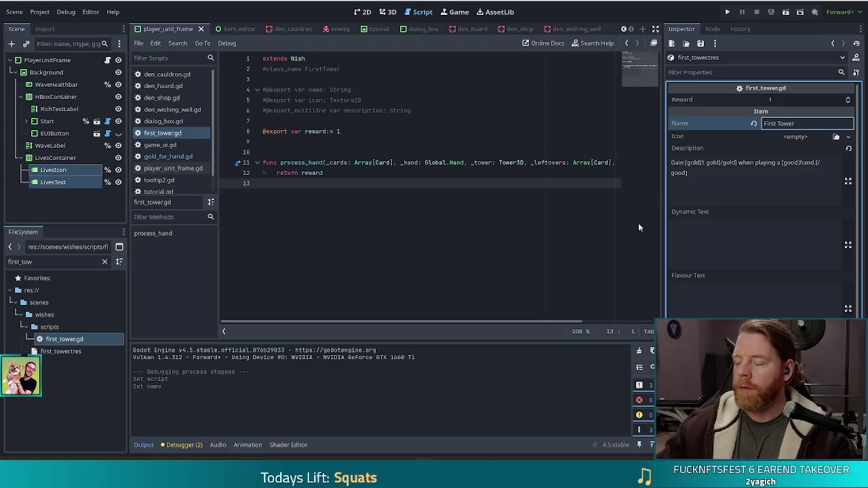
click(737, 166)
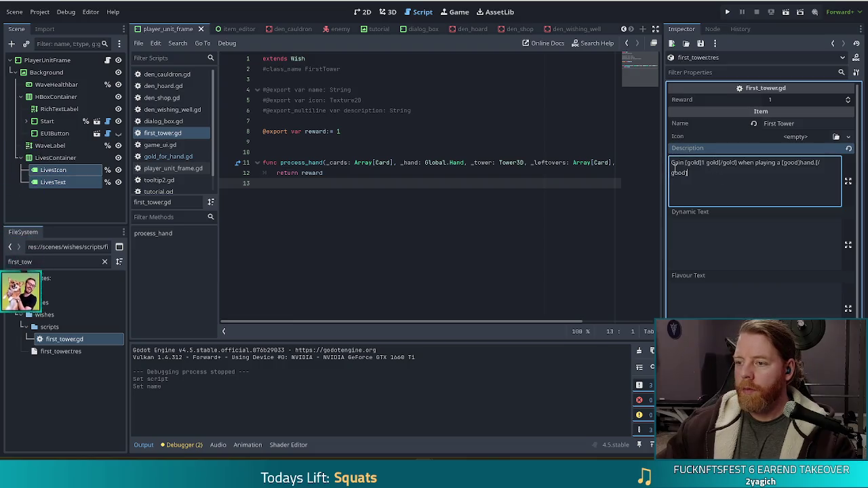
key(ctrl+a)
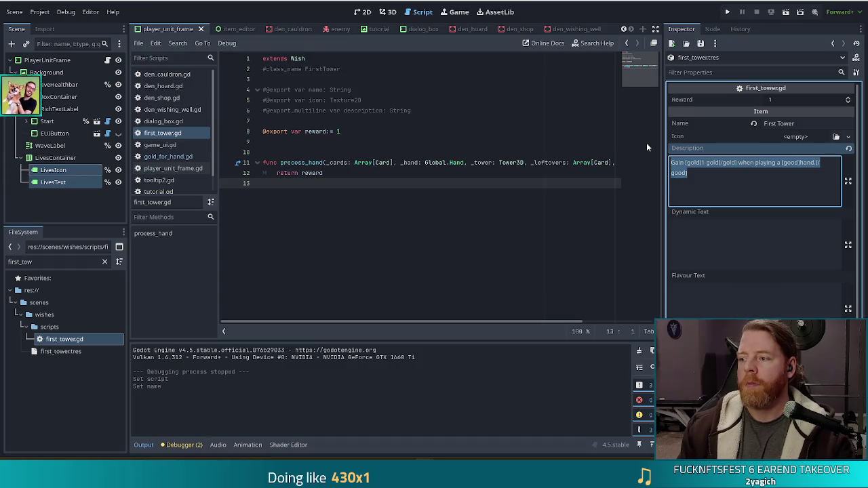
text(Your first played tower each)
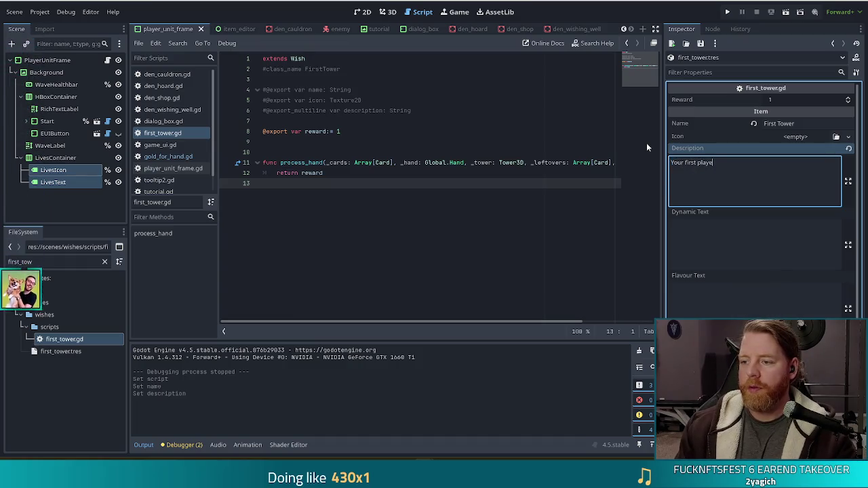
text( w)
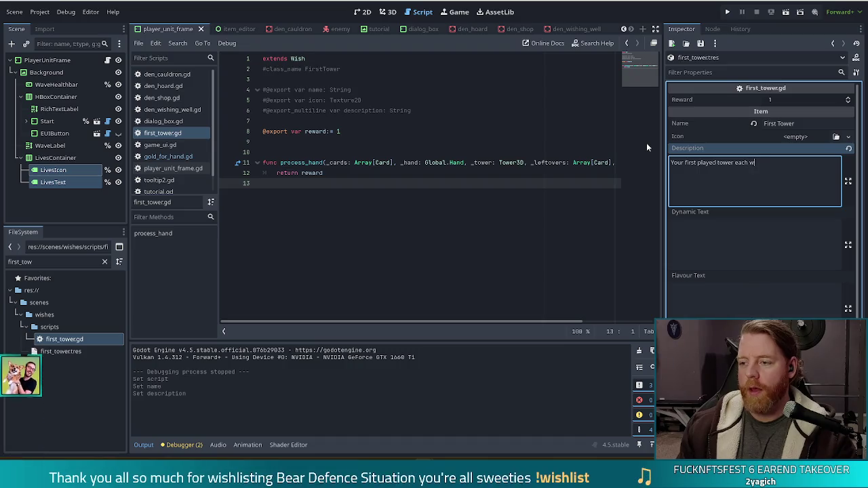
text(ave ga)
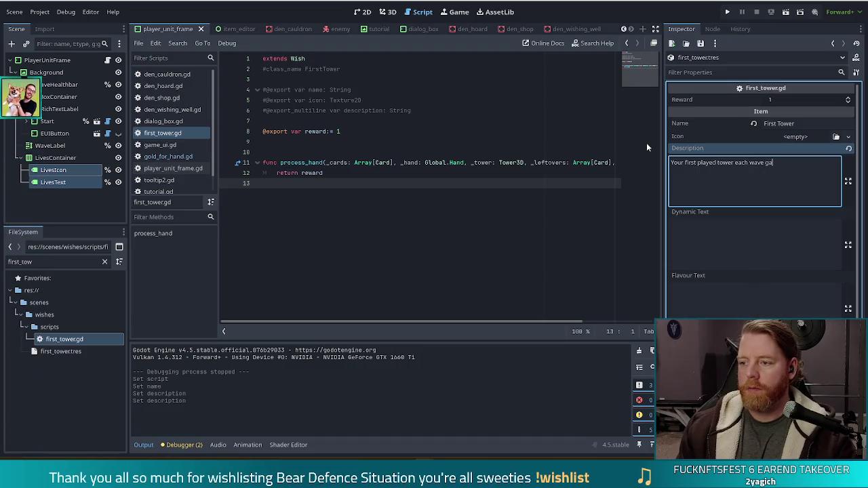
text(ins 3x damage)
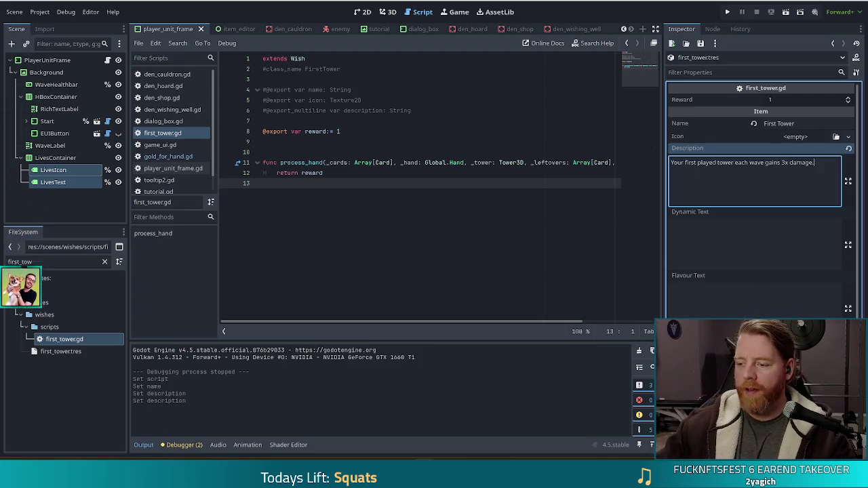
key(Escape)
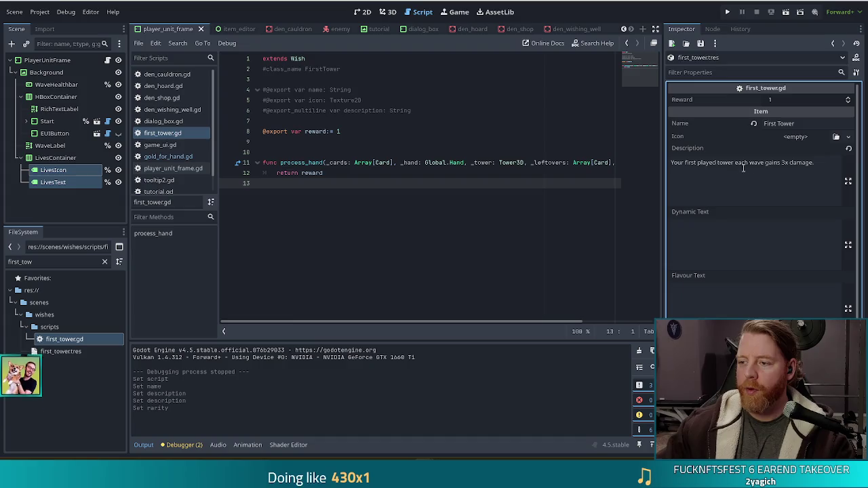
- Wrap '3x damage.' in [damage] tags within the description
click(837, 170)
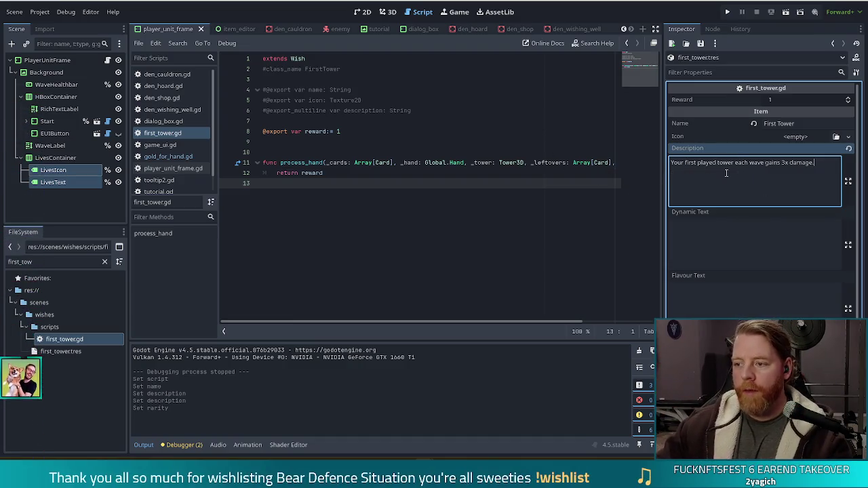
mouse_move(814, 165)
mouse_down()
mouse_move(671, 165)
mouse_move(834, 166)
mouse_up()
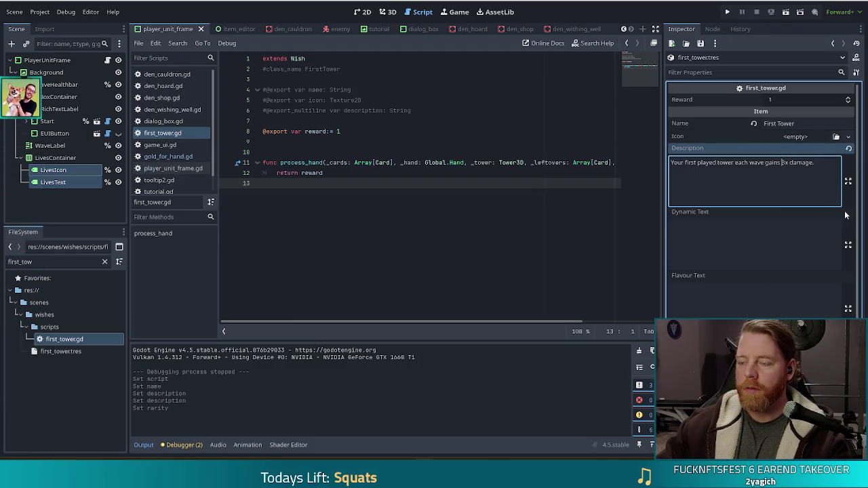
text([damage]3x damage.[/damage)
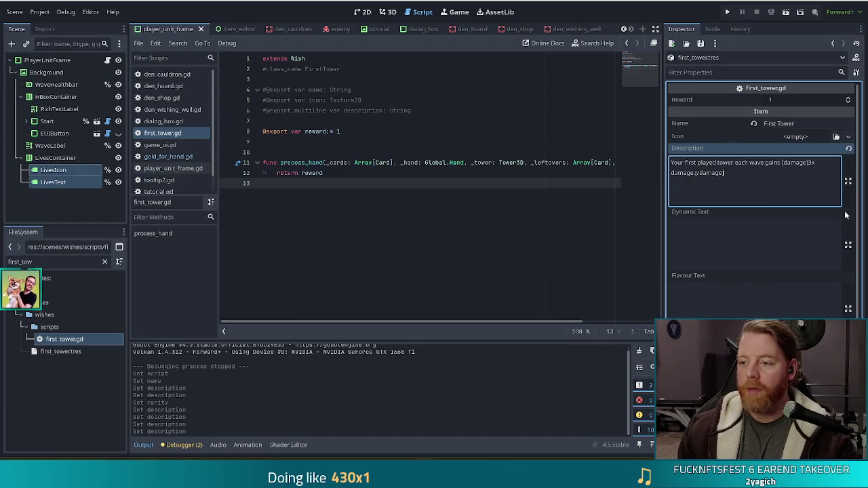
key(ctrl+Home)
key(Right)
key(Right)
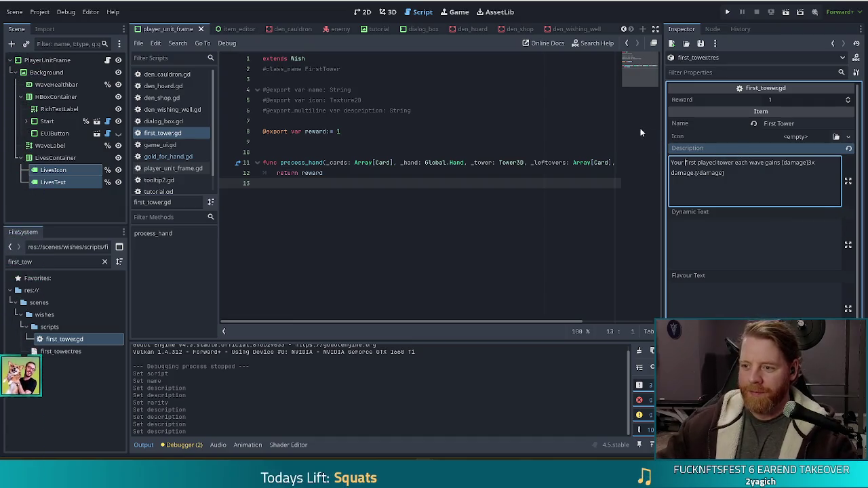
click(757, 182)
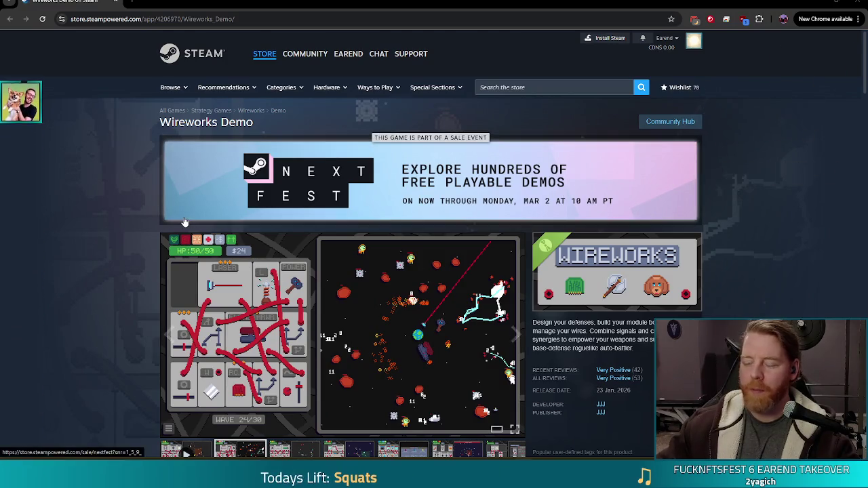
- Scroll the Wireworks Demo page and play its gameplay trailer fullscreen
scroll(115, 197, down, 1)
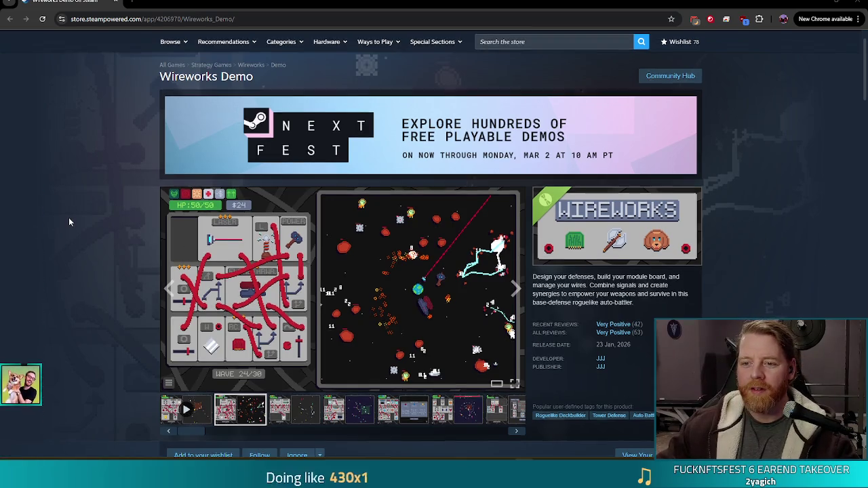
scroll(68, 210, down, 2)
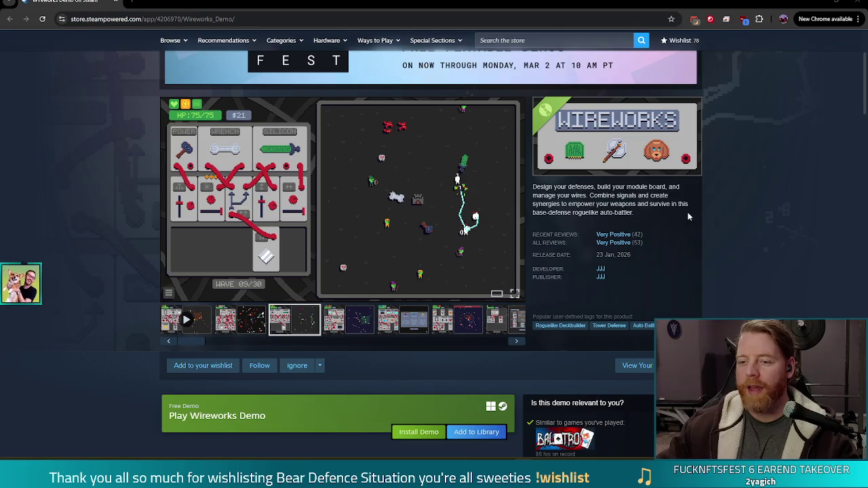
click(186, 319)
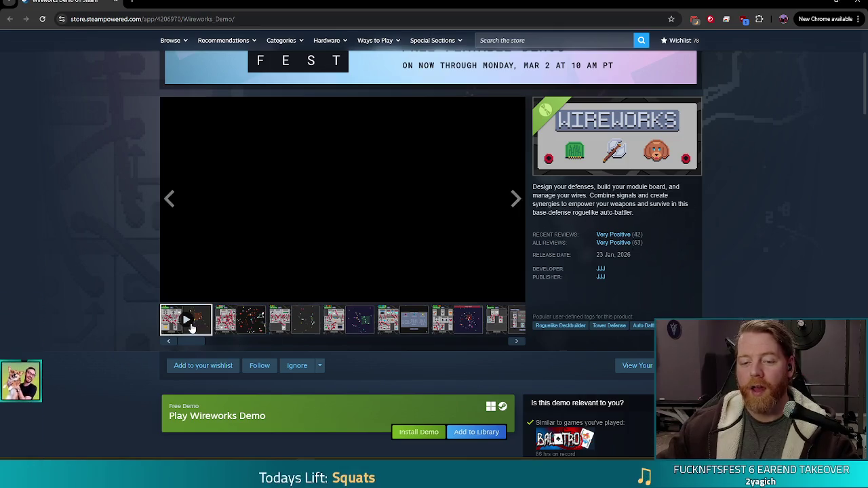
key(f)
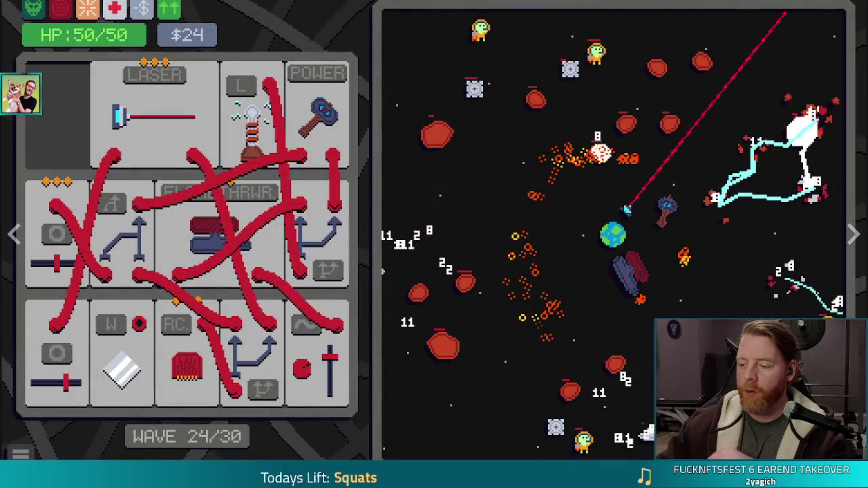
- Exit fullscreen, add Wireworks to the Steam wishlist, follow it, and minimize Chrome
key(Escape)
click(203, 365)
click(298, 366)
click(297, 366)
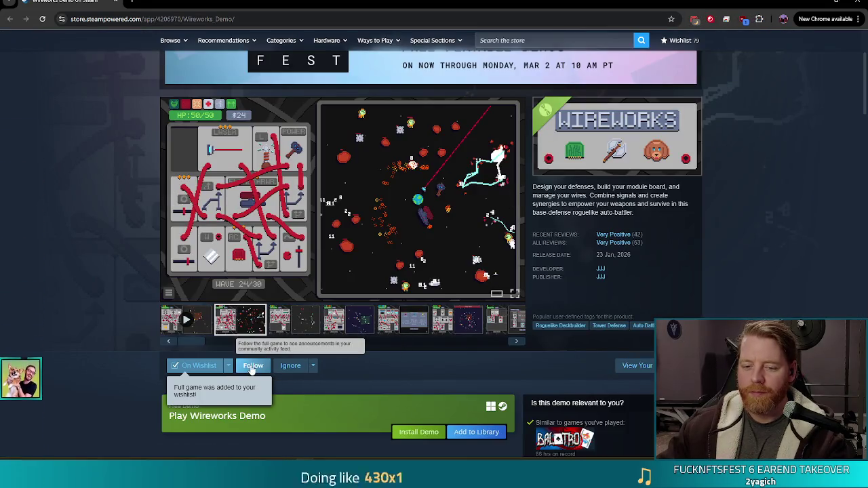
click(253, 365)
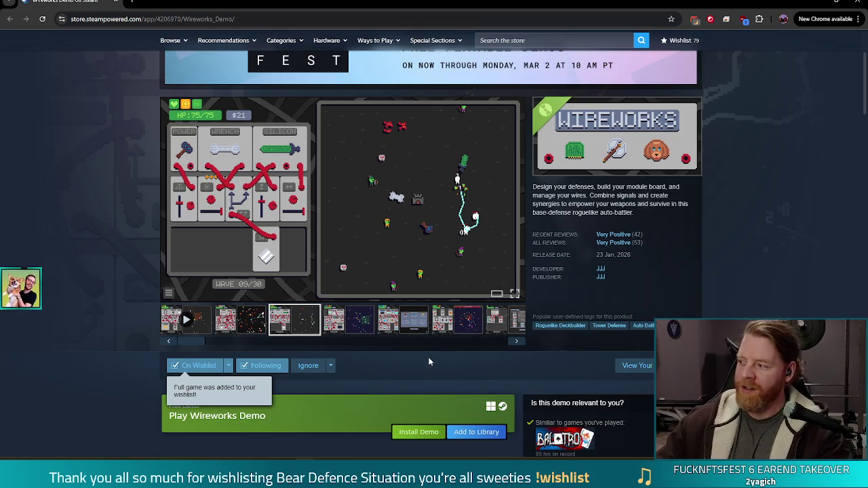
click(836, 3)
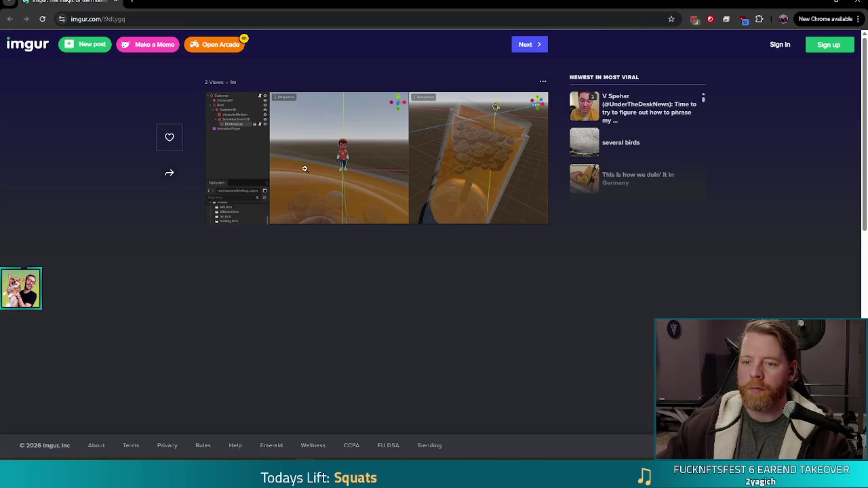
- View the Imgur Godot editor screenshot enlarged, then close Chrome to return to Godot
click(304, 168)
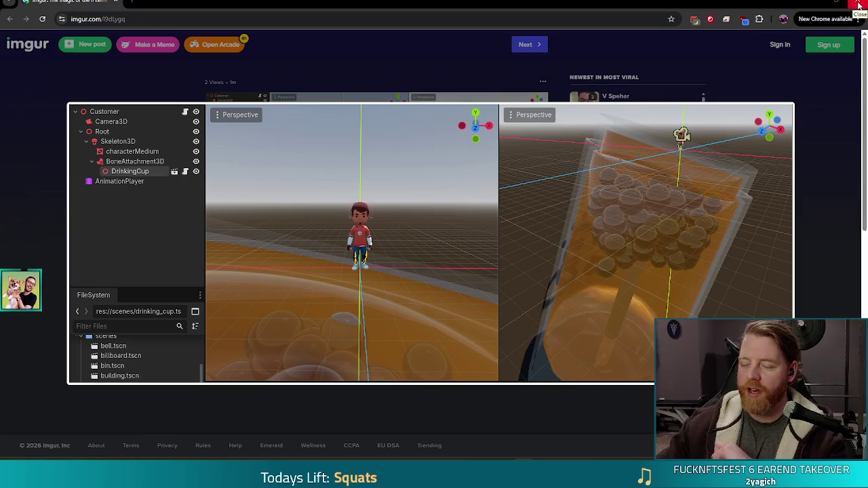
click(859, 6)
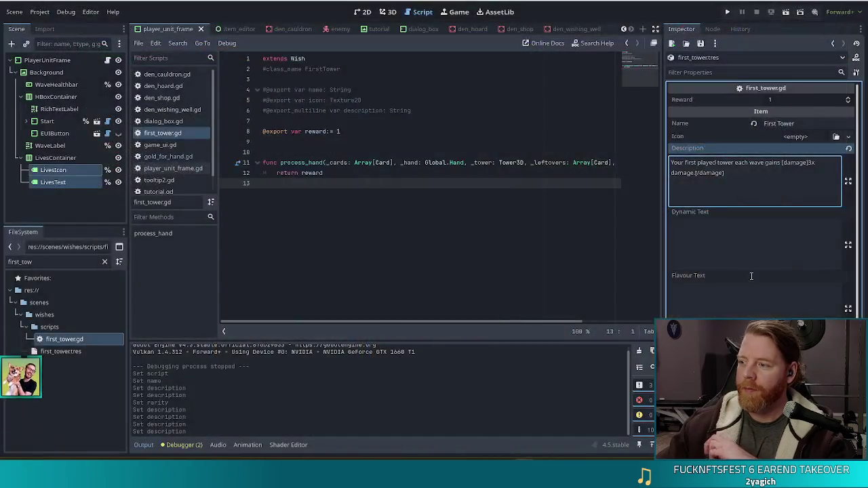
click(322, 184)
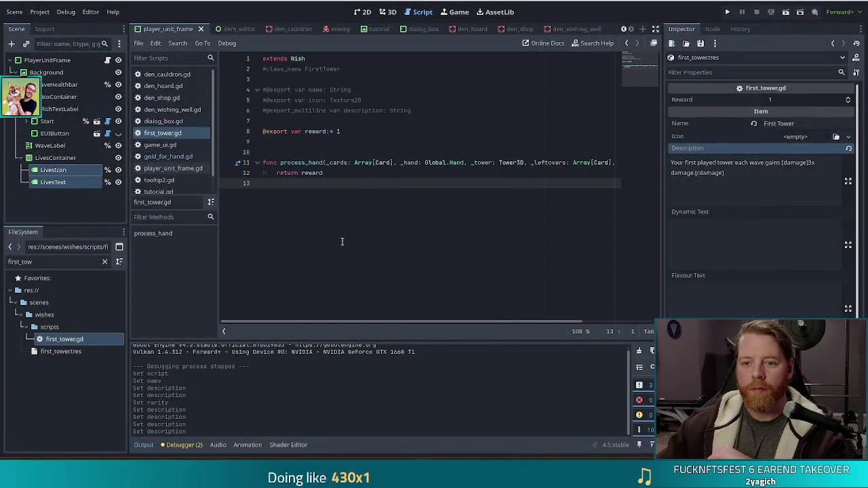
click(391, 171)
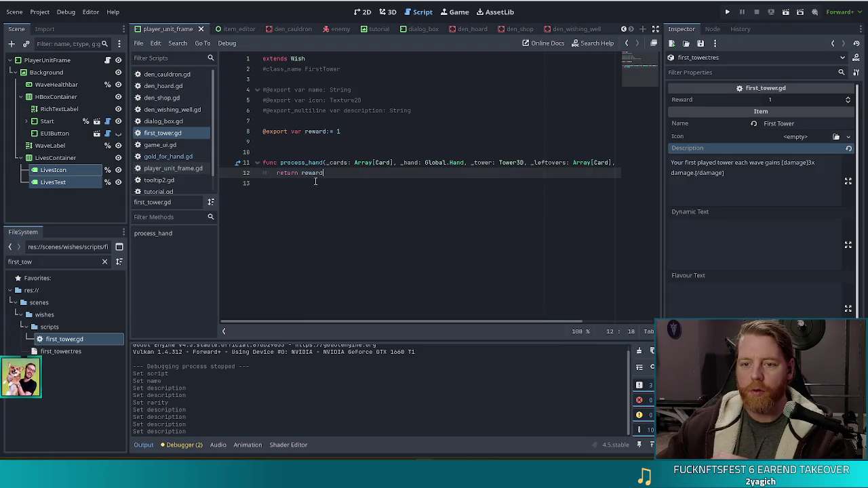
click(353, 131)
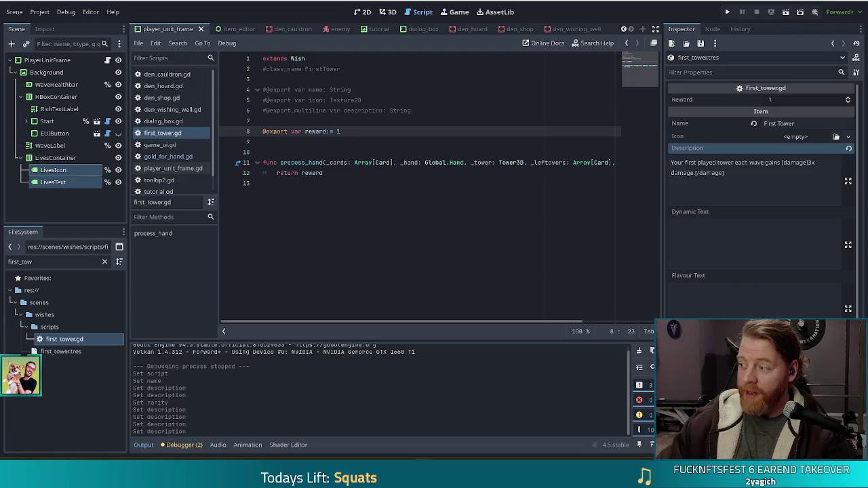
double_click(313, 131)
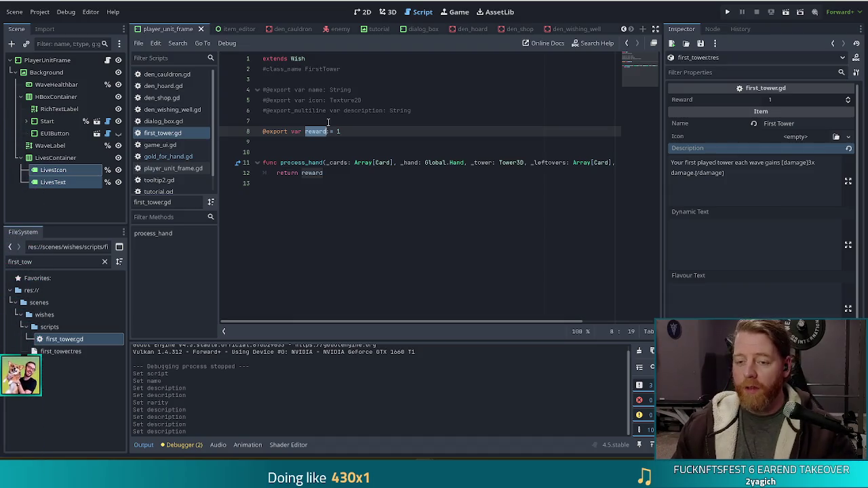
- On line 8 of first_tower.gd, rename the export 'reward' to damage_multi with default 3
text(damage_)
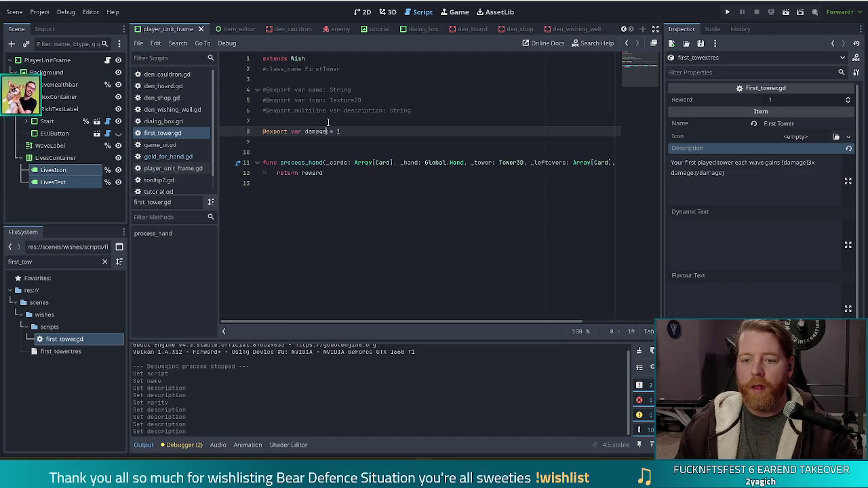
text(multi)
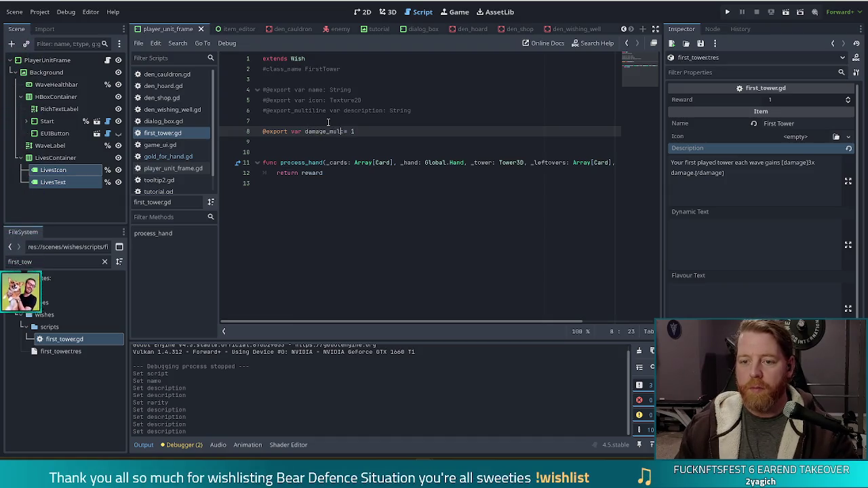
text(:)
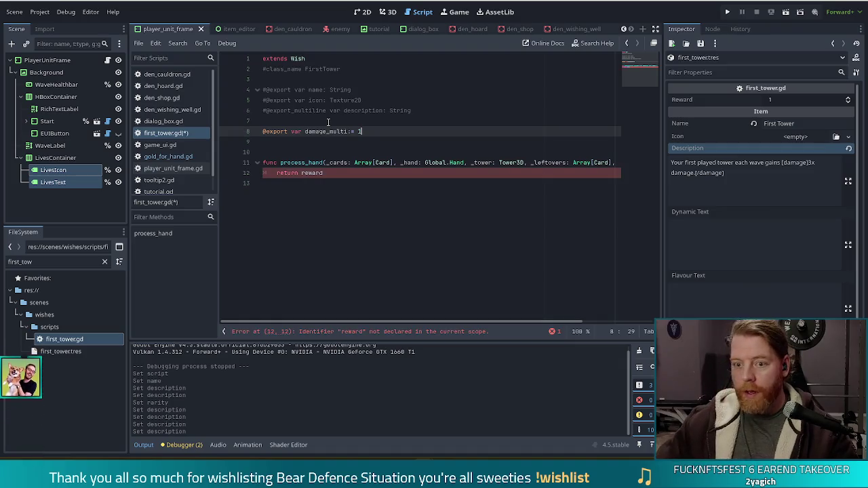
key(End)
key(BackSpace)
text(3)
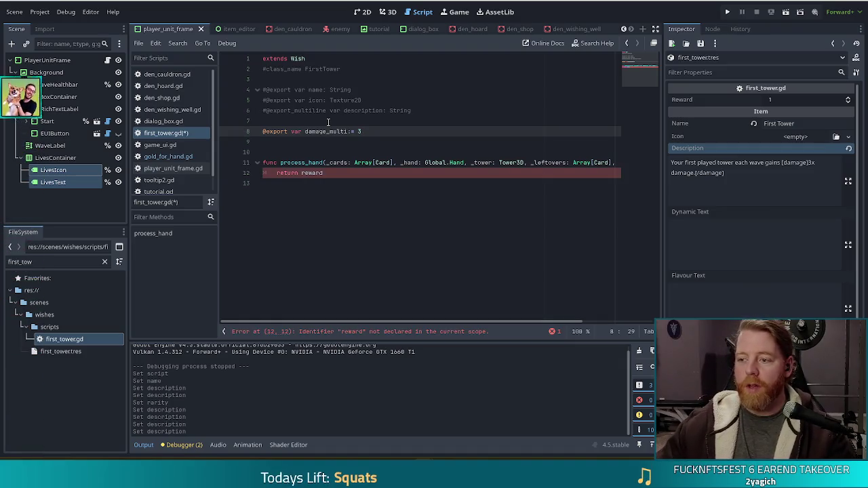
click(687, 163)
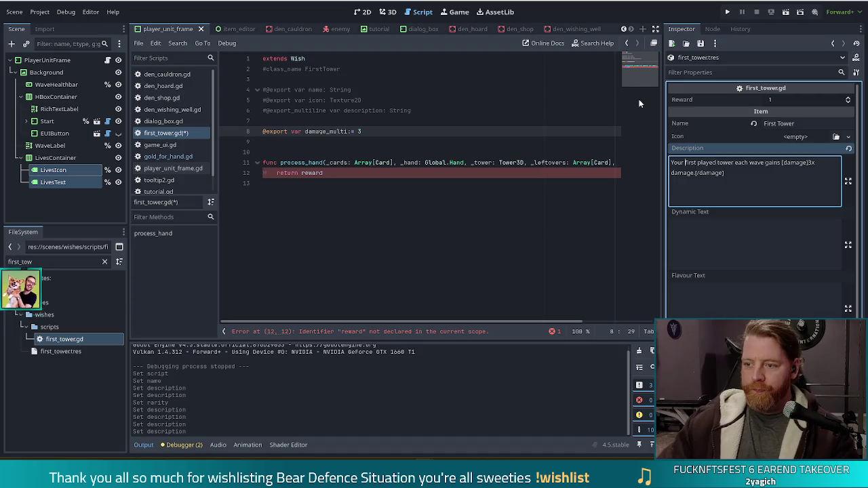
- Change 'played' to 'placed' in the First Tower description and close the [good] tag with [/good]
text([good)
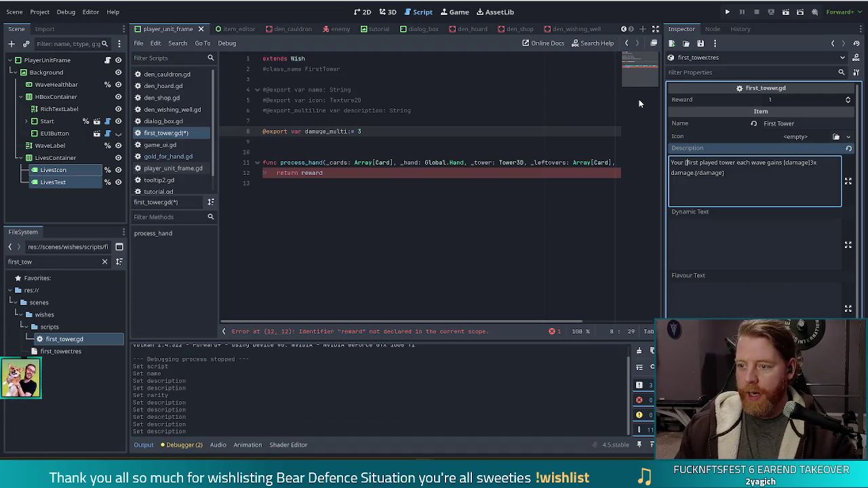
text(])
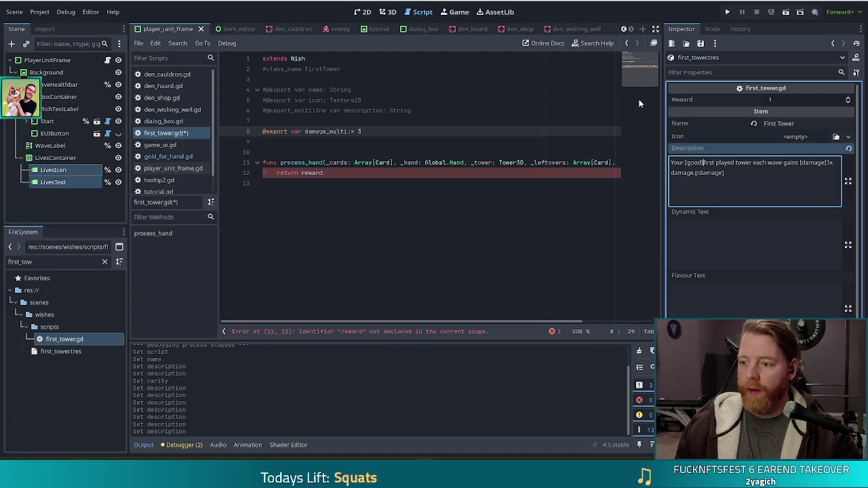
text([)
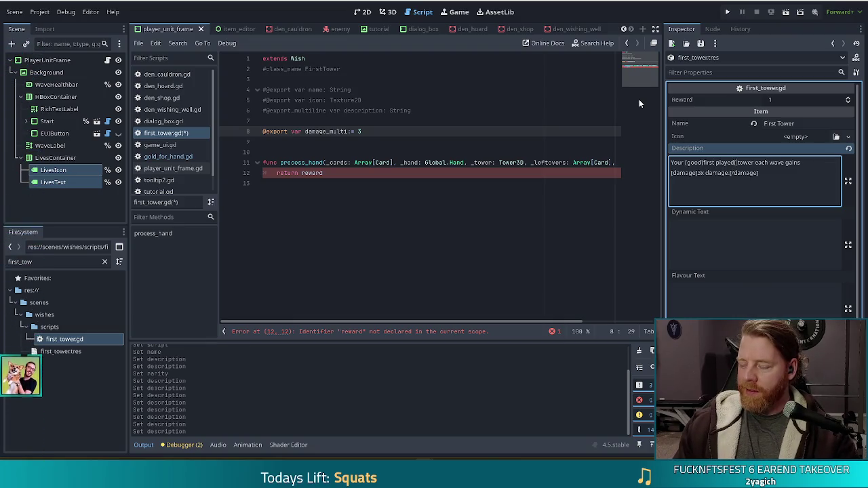
key(ctrl+shift+Left)
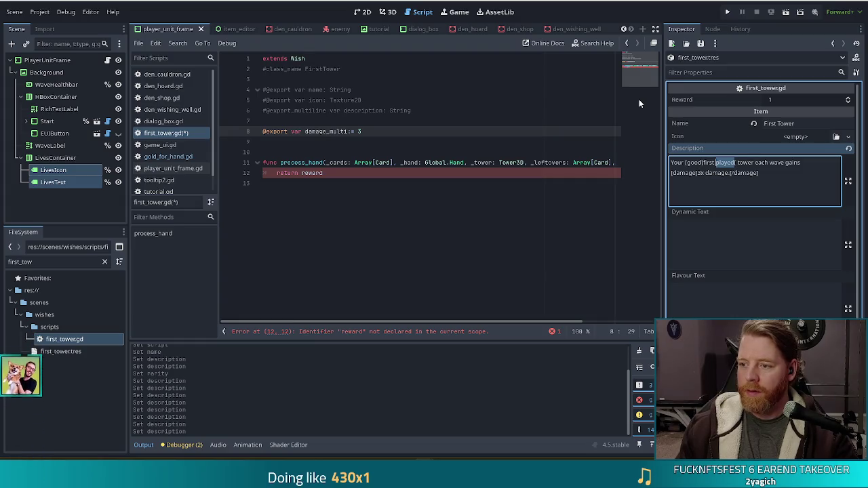
text(placed)
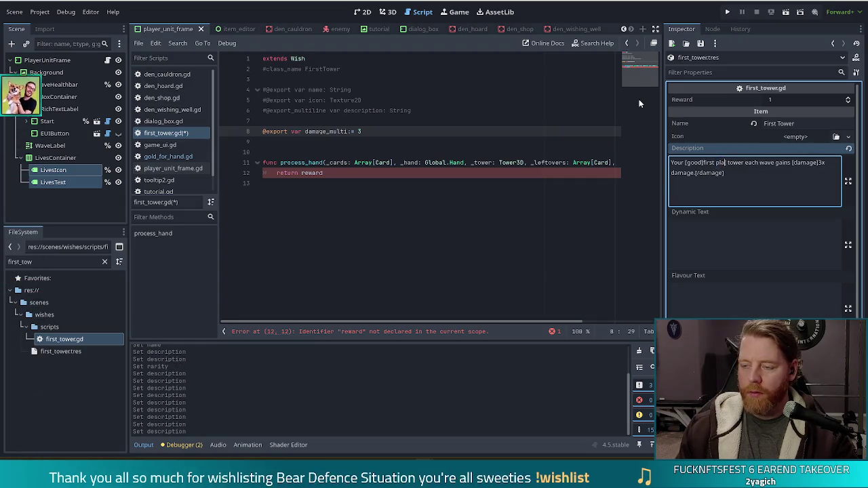
text([/)
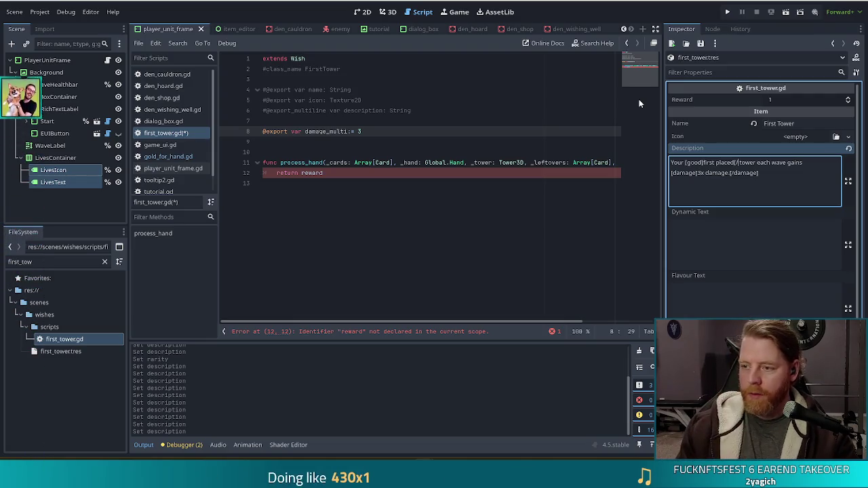
text(good])
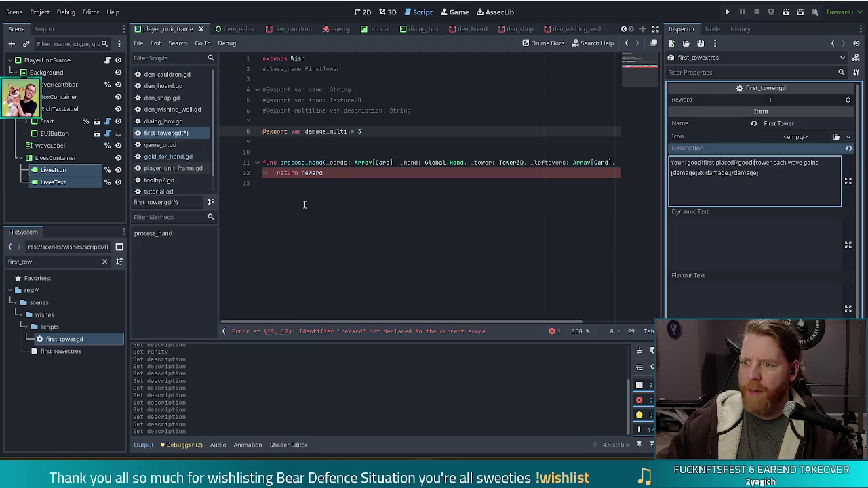
click(298, 163)
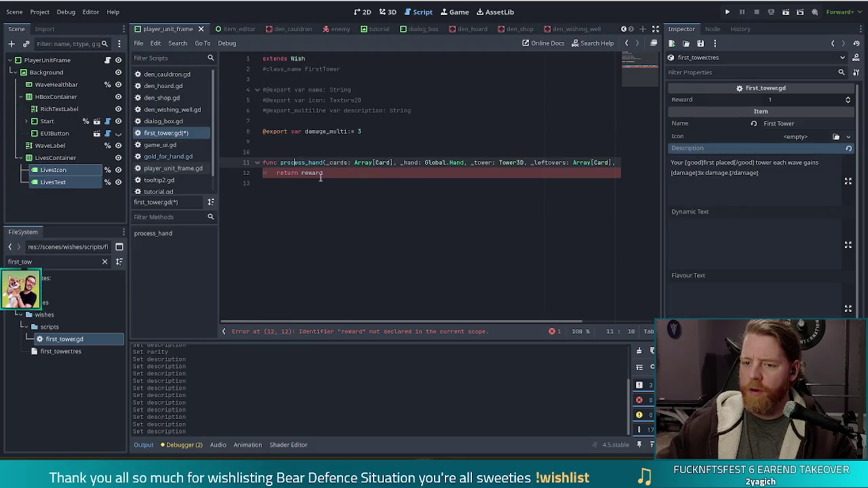
- Change the return statement on line 12 from 'return reward' to 'return 0'
click(352, 186)
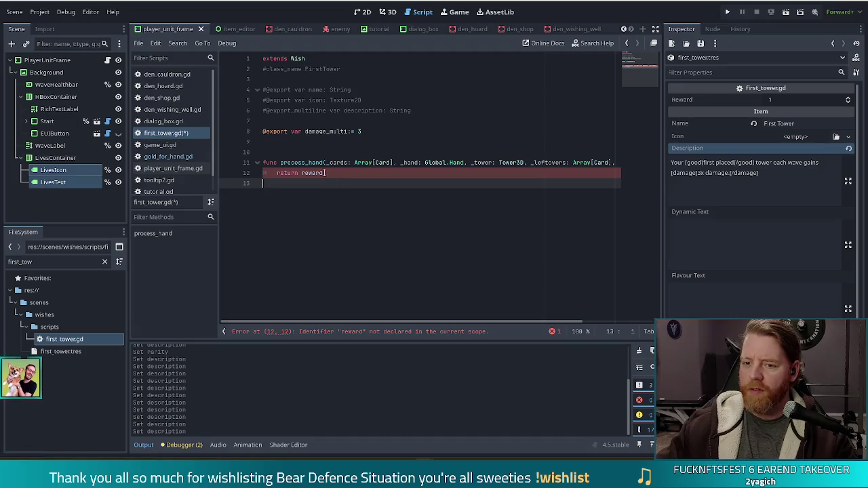
click(357, 174)
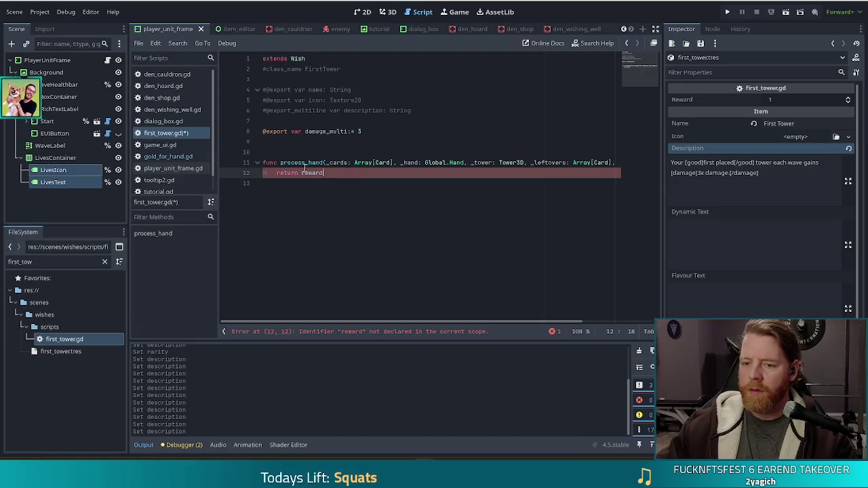
drag(345, 175, 276, 172)
double_click(312, 173)
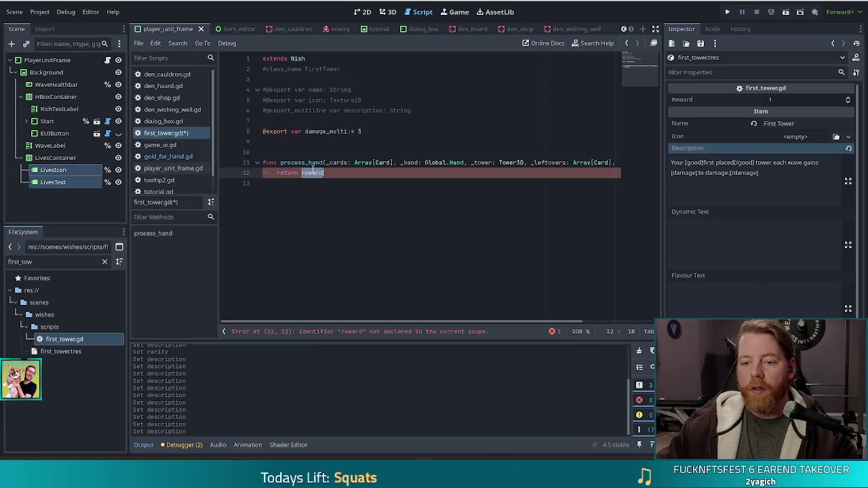
text(0)
- Add a line above the return that applies '_tower.damage *= 3'
key(Return)
key(Up)
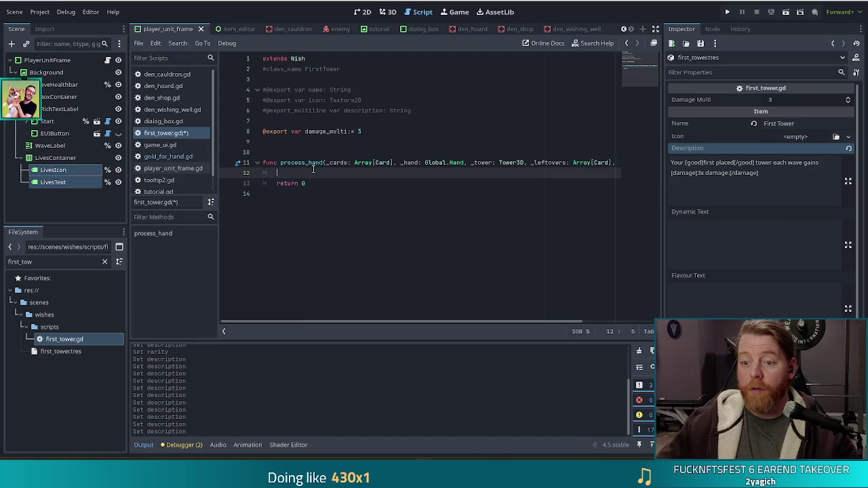
text(_tower.dam)
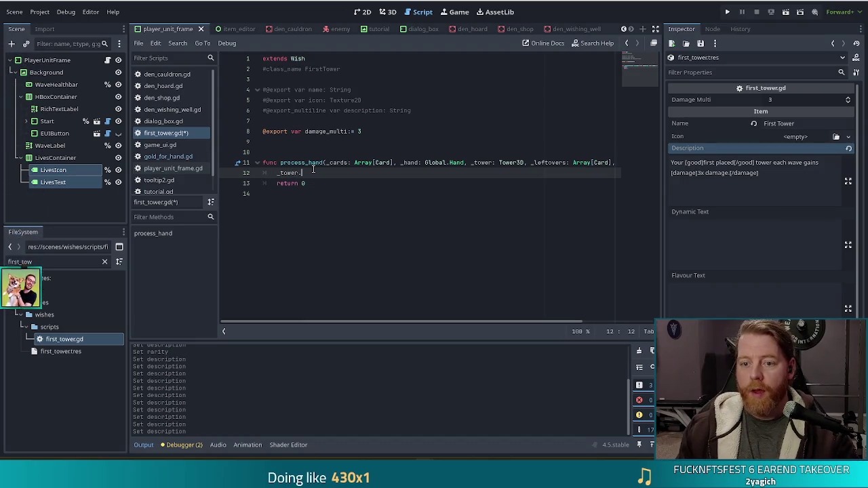
key(Return)
text(*= 3)
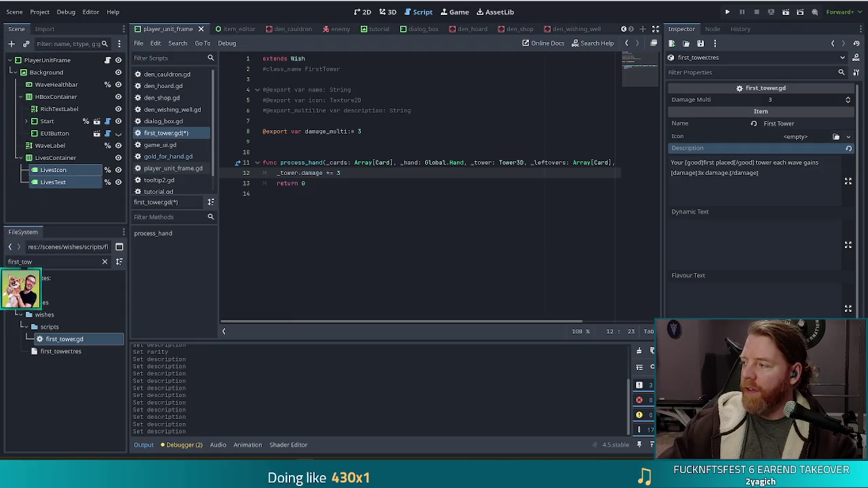
key(alt+Tab)
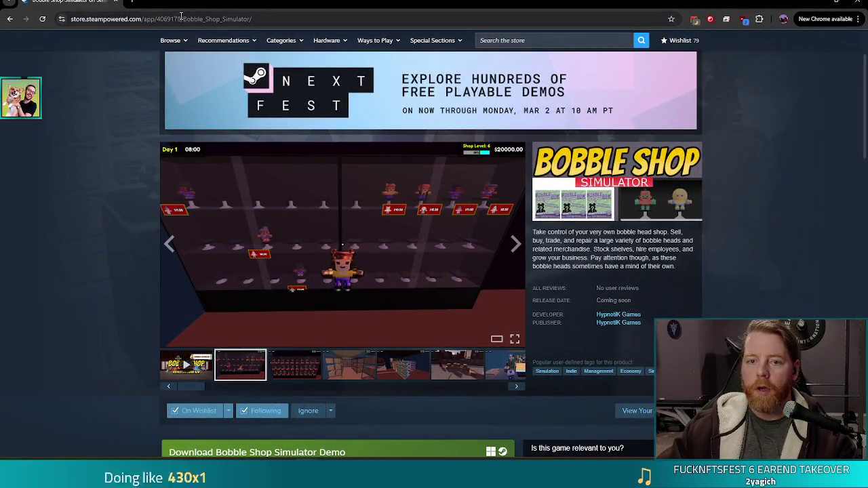
- Play the first Bobble Shop Simulator trailer from the store page gallery and make it full screen
key(ctrl+l)
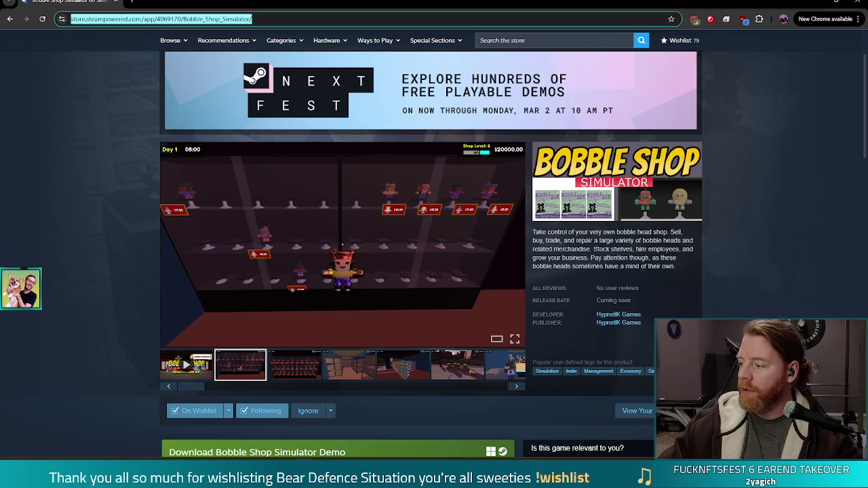
key(Escape)
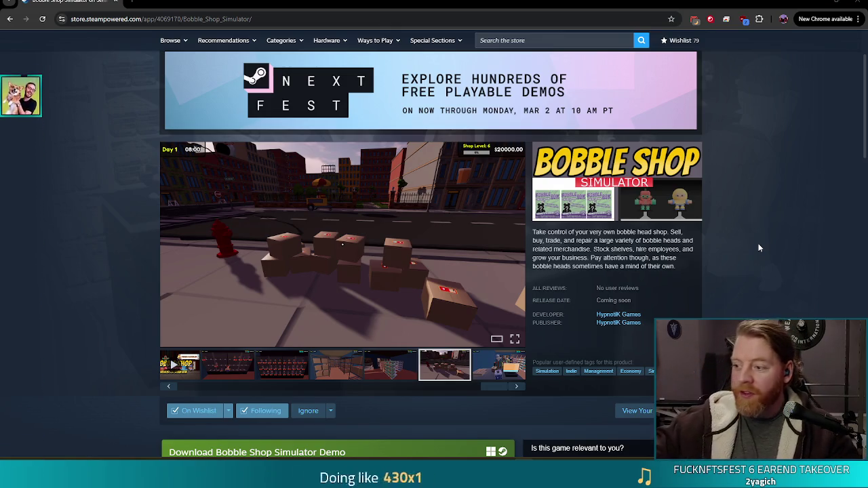
click(173, 365)
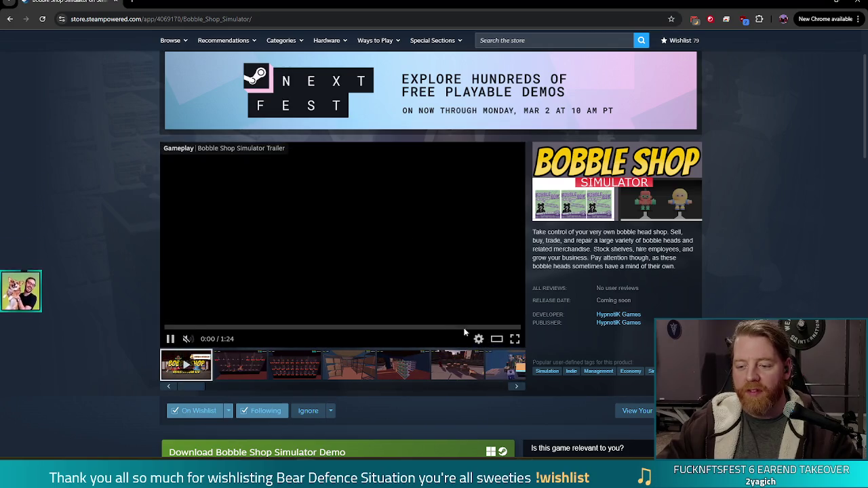
double_click(401, 195)
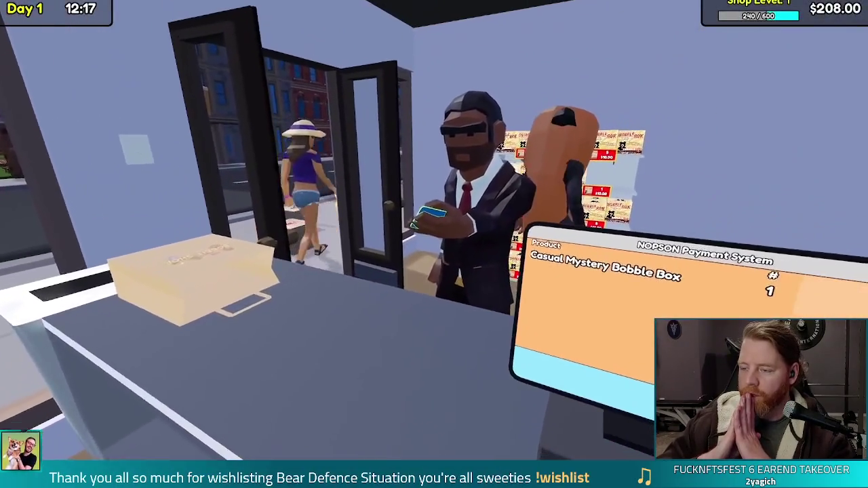
- Click on the full-screen Bobble Shop Simulator trailer while its checkout and box-stacking scenes play
click(437, 241)
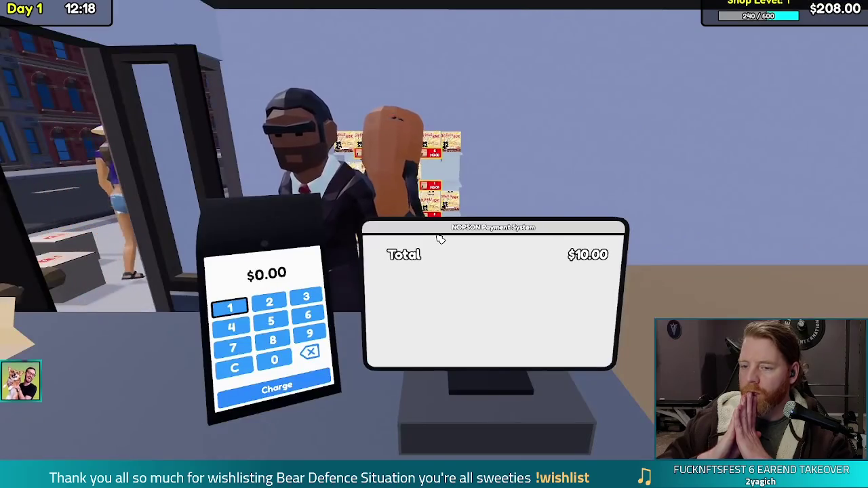
click(277, 388)
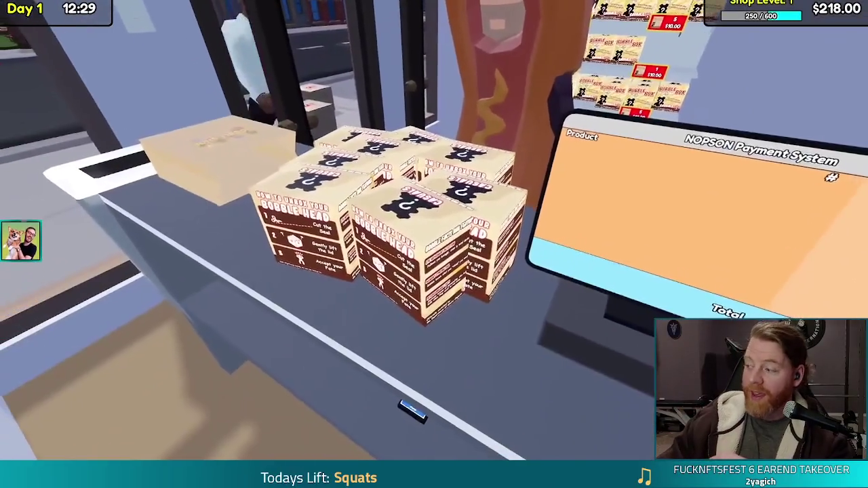
click(434, 244)
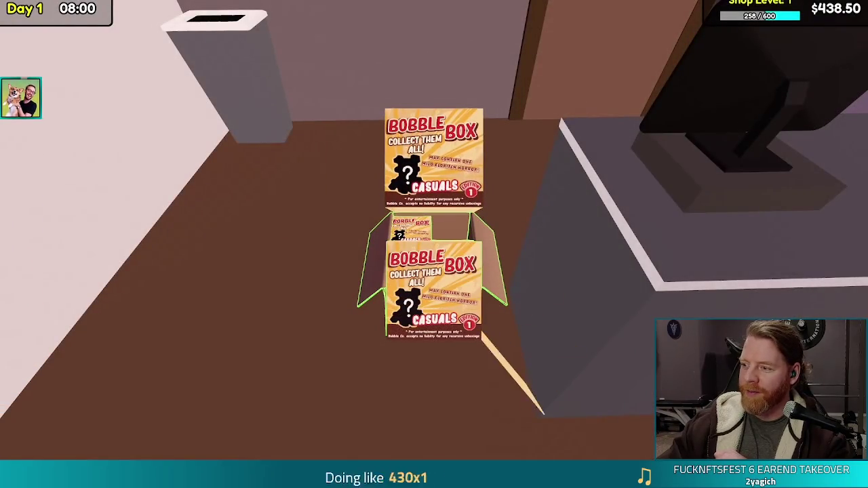
- Finish watching the trailer, then exit fullscreen to the gallery's Day 1 display-case screenshot
click(434, 244)
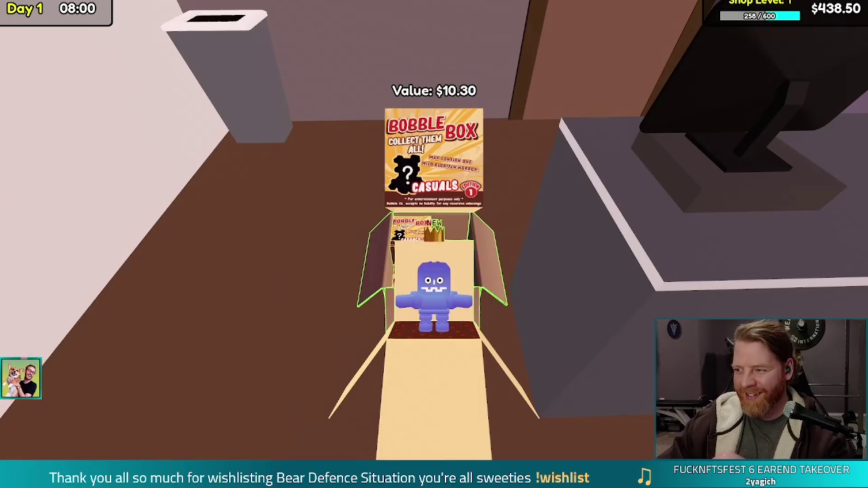
click(434, 244)
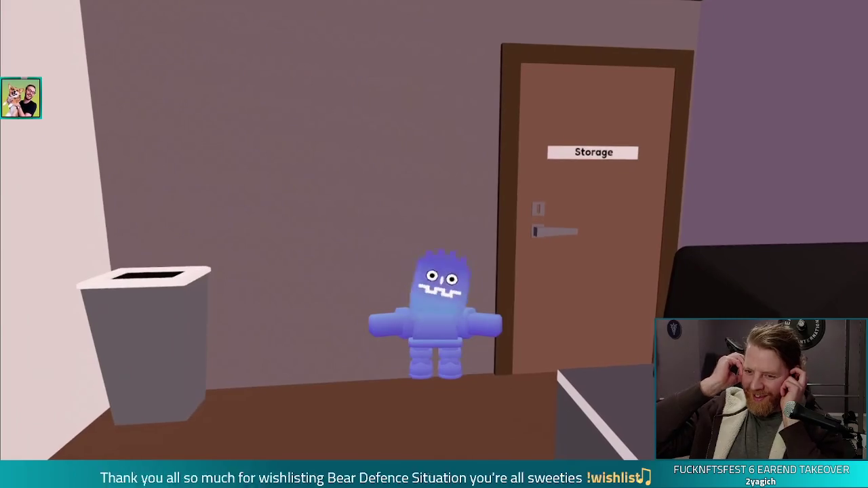
key(w)
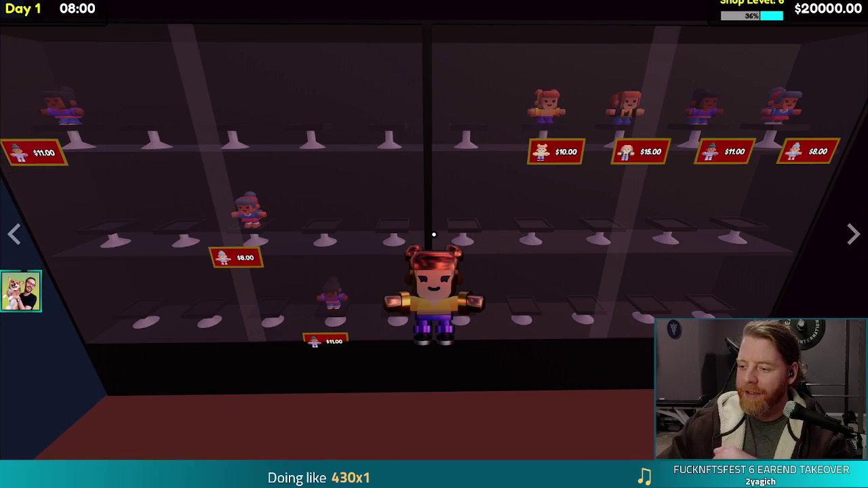
key(Escape)
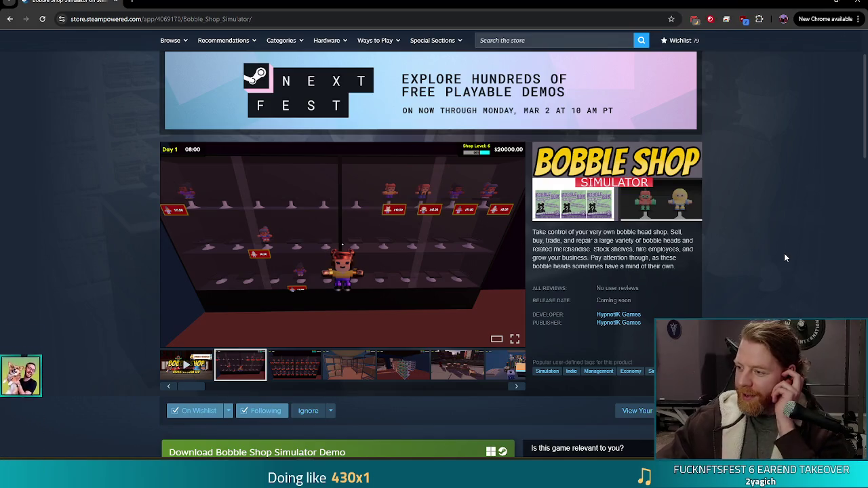
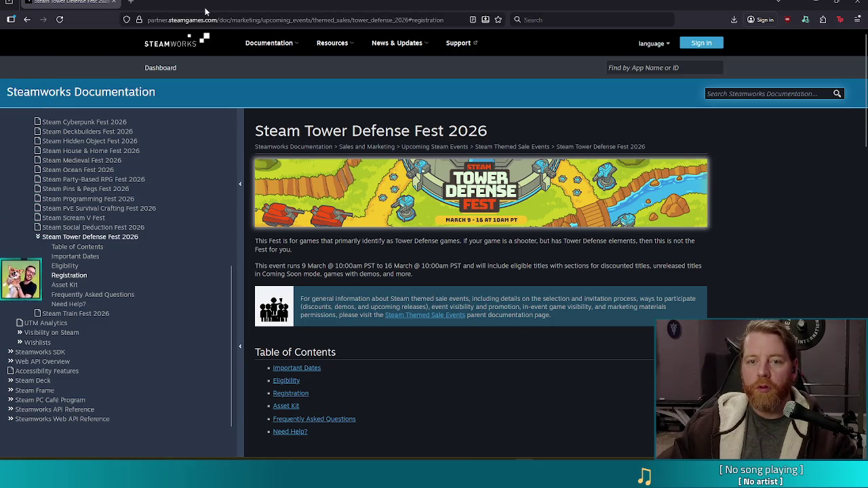
- Jump to the fest page's Registration section and open its registration link
click(201, 19)
key(Escape)
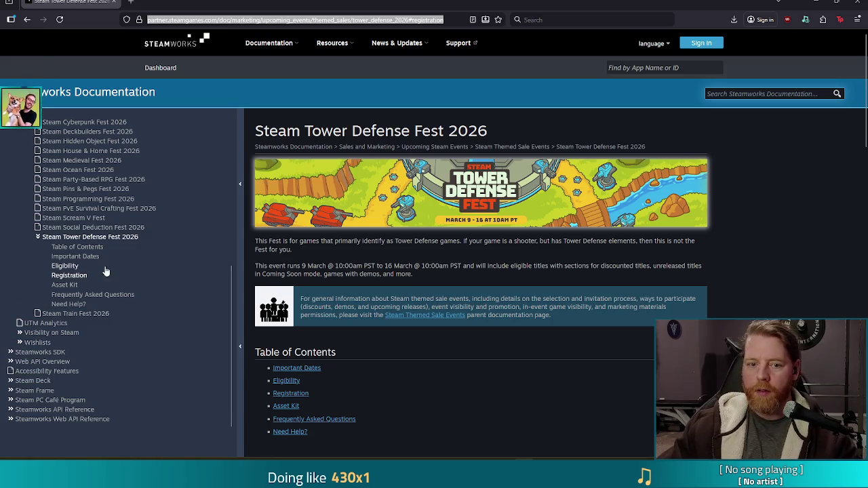
scroll(157, 289, up, 2)
scroll(156, 288, down, 2)
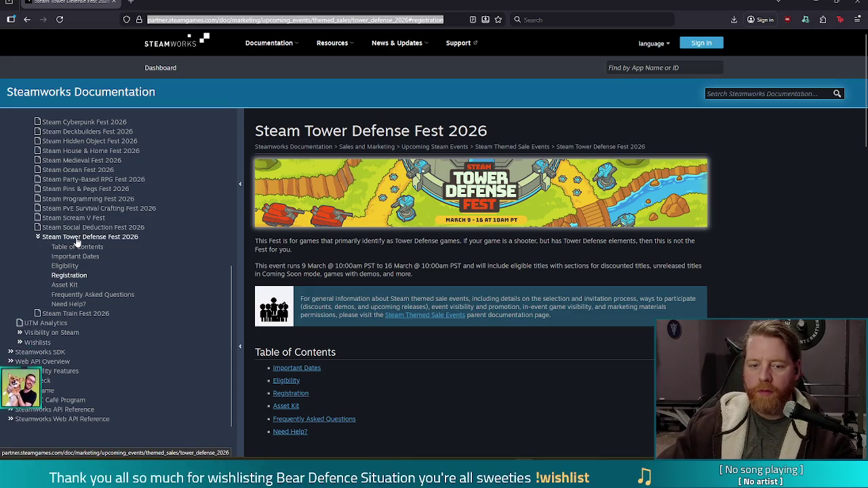
scroll(102, 247, down, 2)
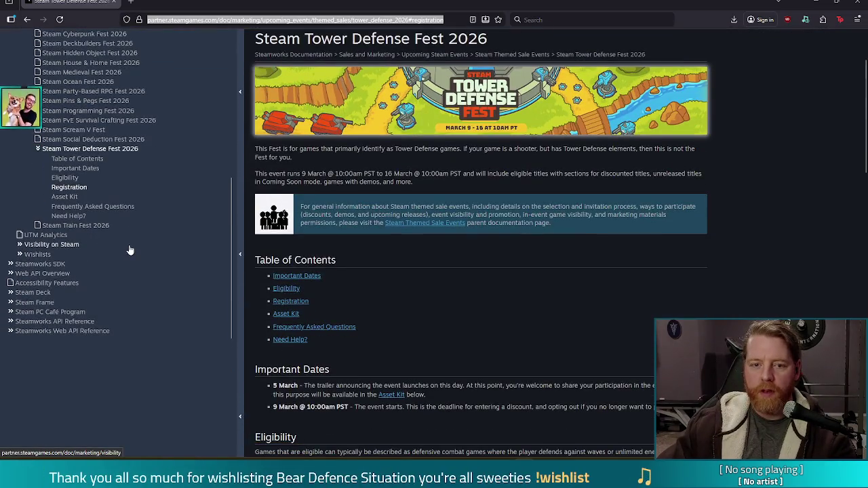
scroll(157, 246, up, 2)
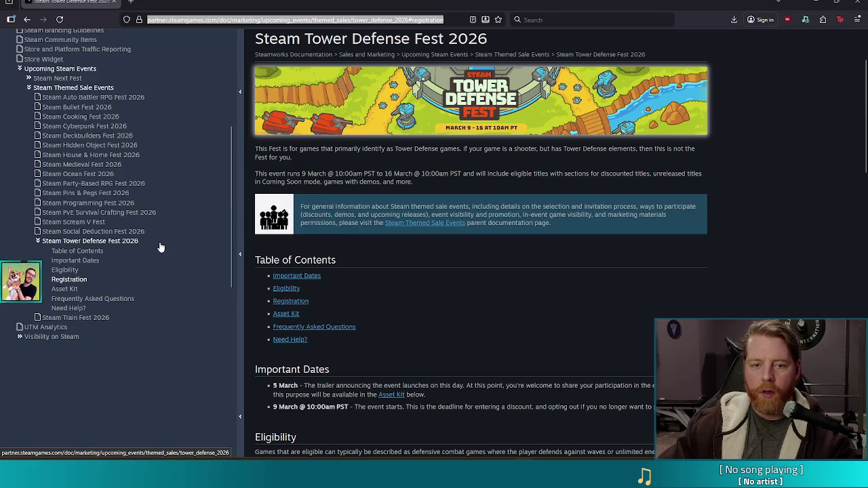
scroll(157, 247, down, 2)
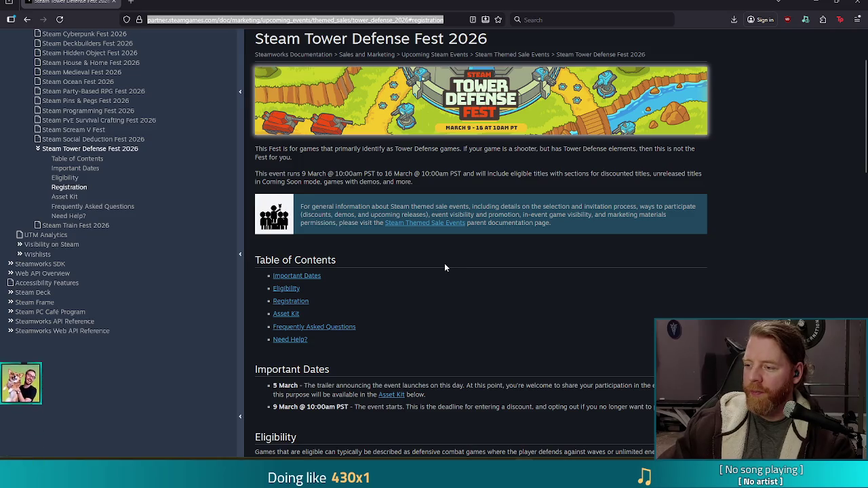
click(296, 307)
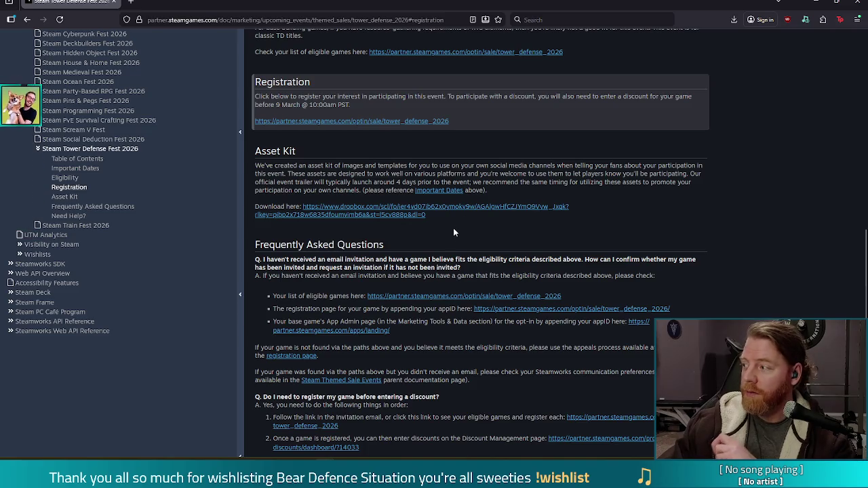
click(341, 121)
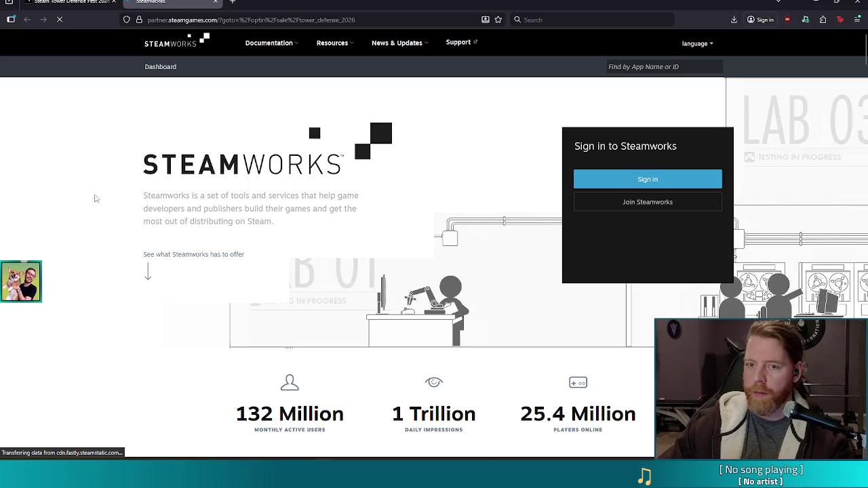
- Leave the Steamworks sign-in tab and return to the Tower Defense Fest 2026 documentation
click(68, 3)
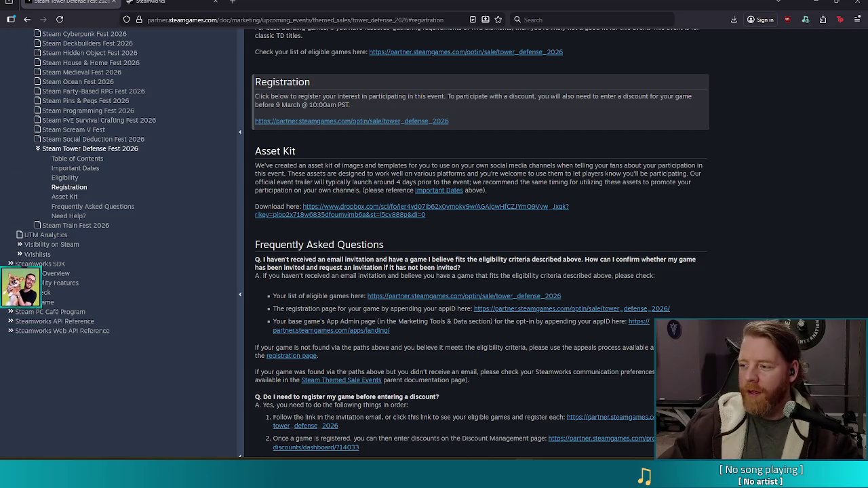
- Switch to the Godot editor and save first_tower.gd with Ctrl+S
key(alt+Tab)
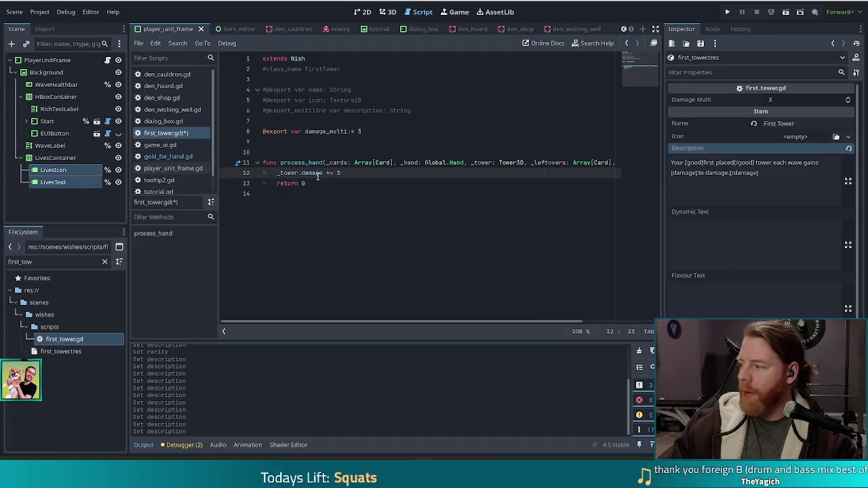
key(ctrl+s)
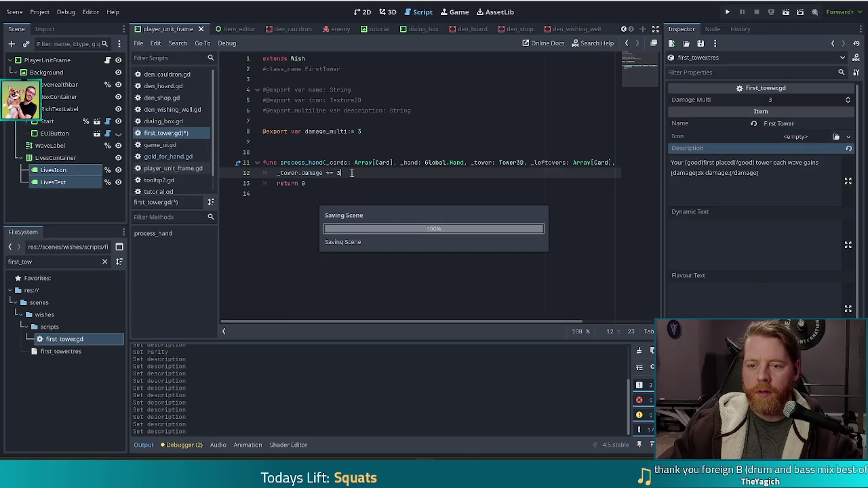
- Put the caret on the empty line 10 of first_tower.gd
click(338, 149)
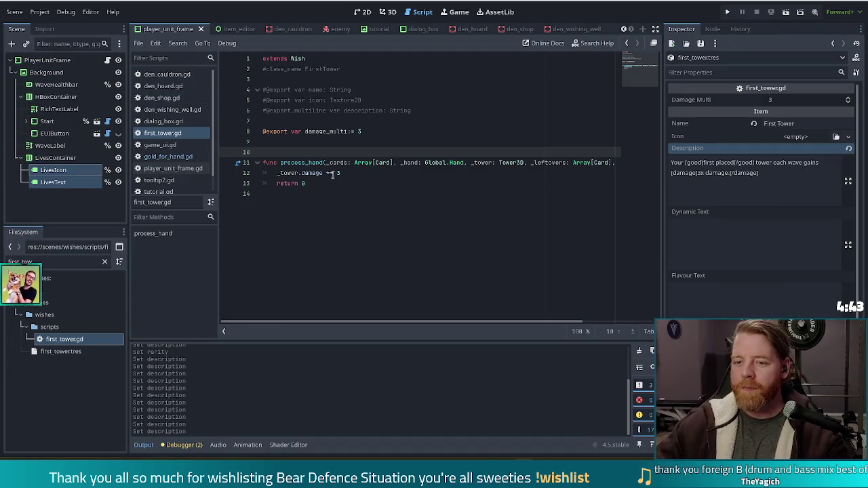
- Below process_hand, add a 'func process_wave_end() -> int' stub whose body is 'return 0'
click(380, 131)
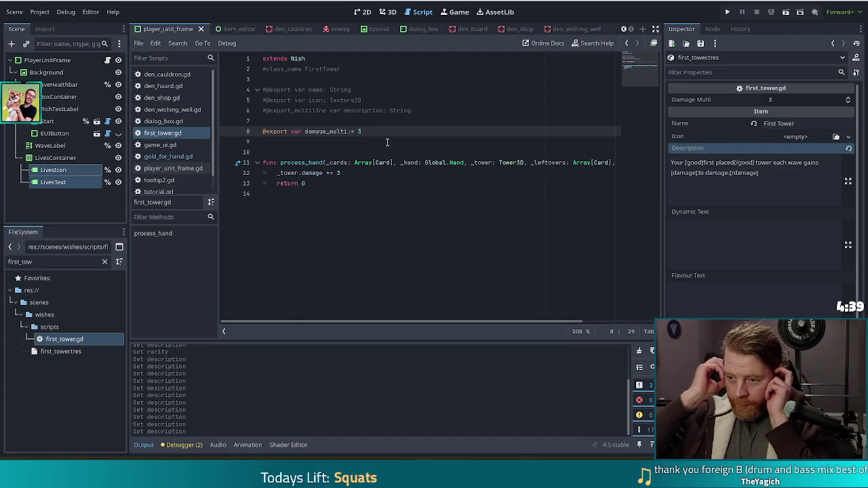
click(418, 206)
key(Return)
key(Return)
text(func)
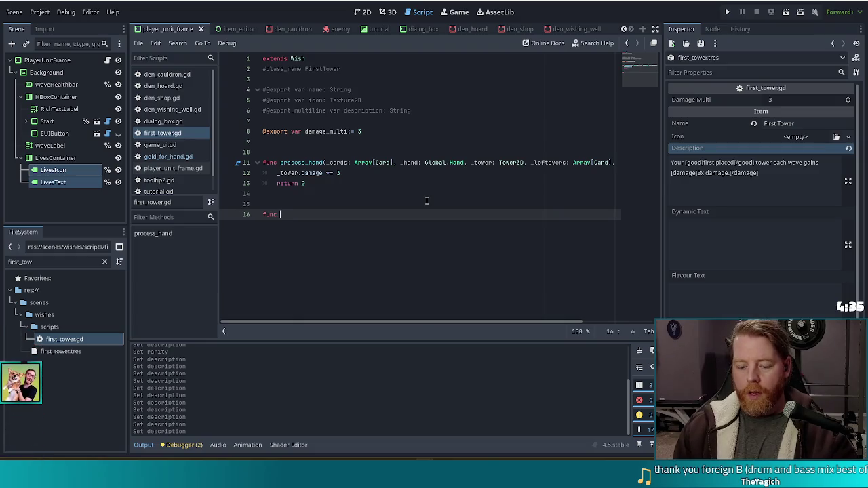
text( proc)
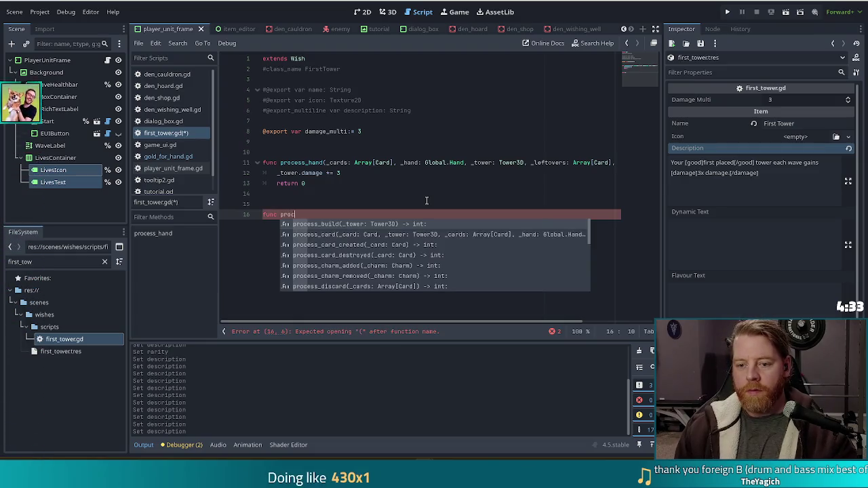
text(ess_w)
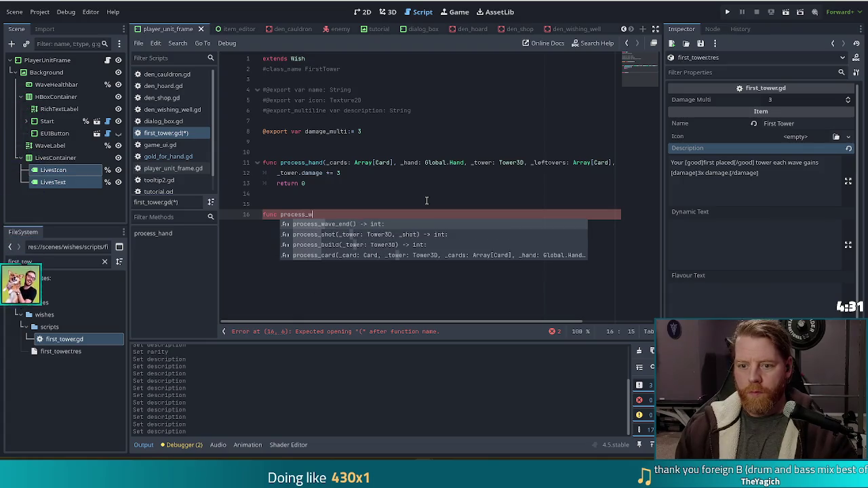
key(Return)
key(Return)
text(re)
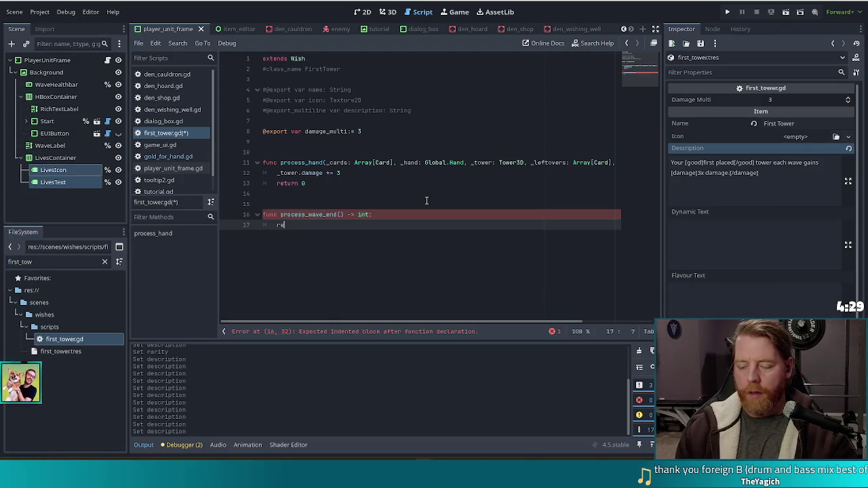
text(turn 0)
key(Home)
key(Return)
key(Up)
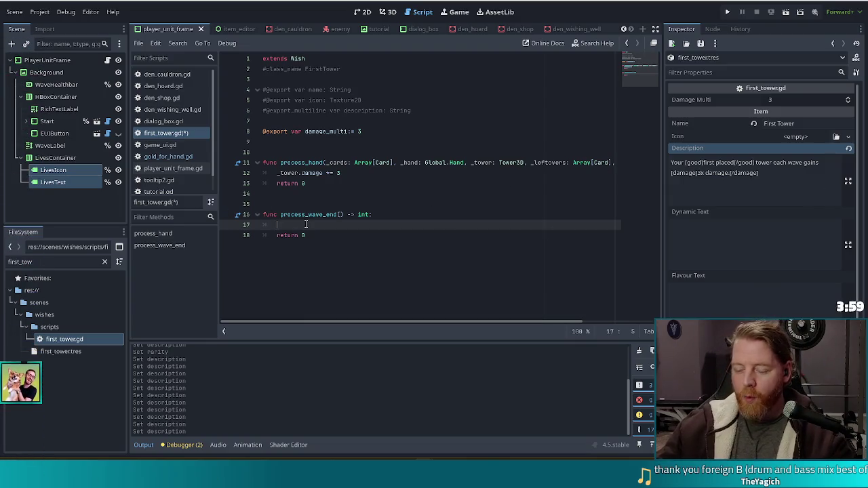
mouse_move(301, 217)
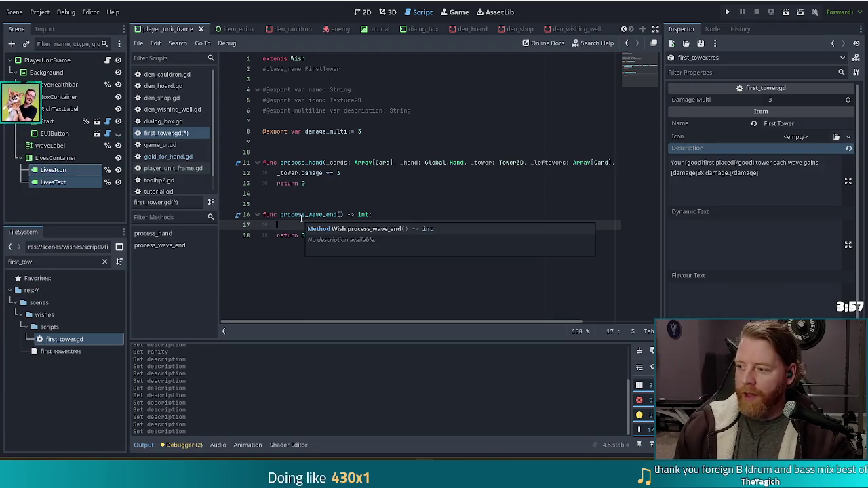